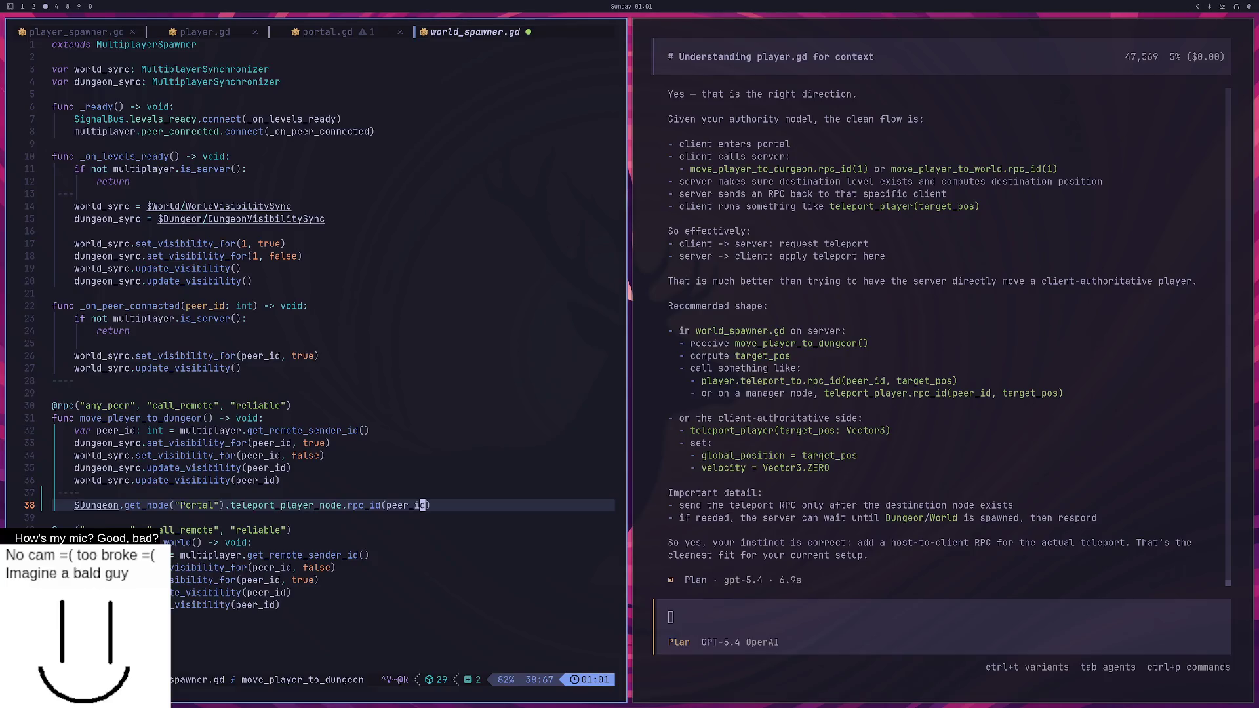
Copy the Dungeon portal teleport line and paste it at the end of move_player_to_world.
{"action": "key", "text": "shift+v"}
{"action": "key", "text": "Escape"}
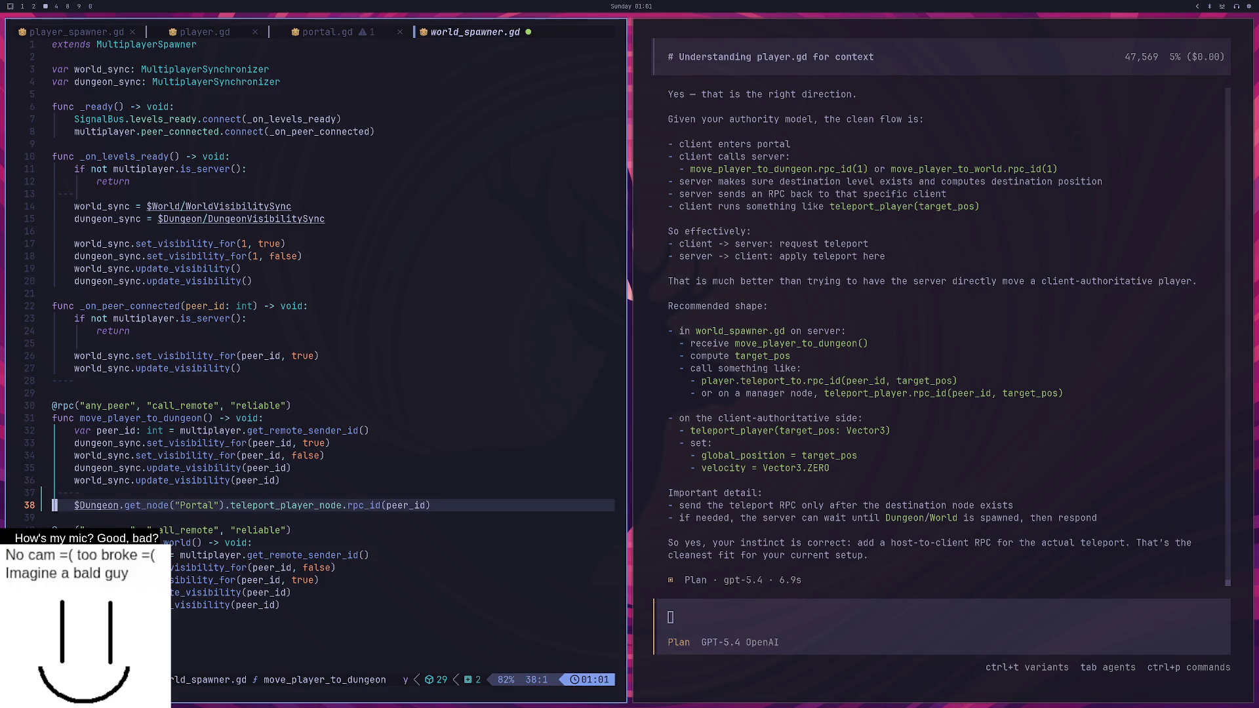
{"action": "key", "text": "j"}
{"action": "key", "text": "j"}
{"action": "key", "text": "j"}
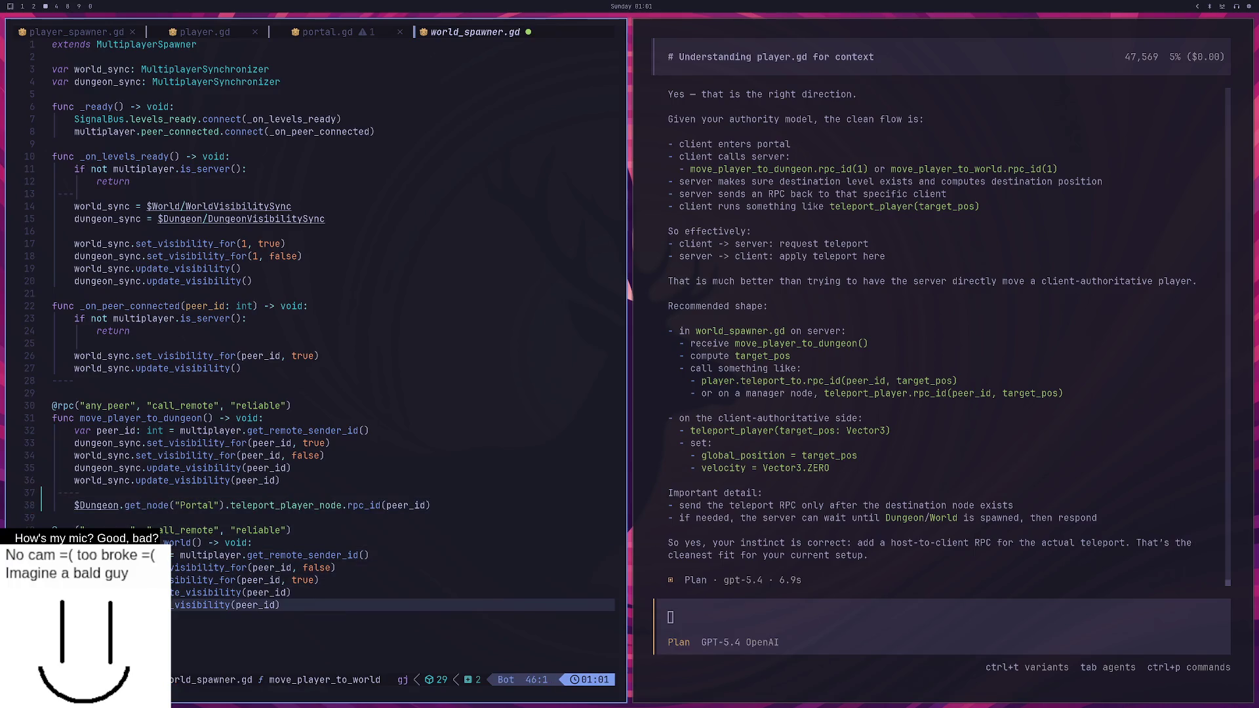
{"action": "key", "text": "o"}
{"action": "key", "text": "Escape"}
{"action": "key", "text": "p"}
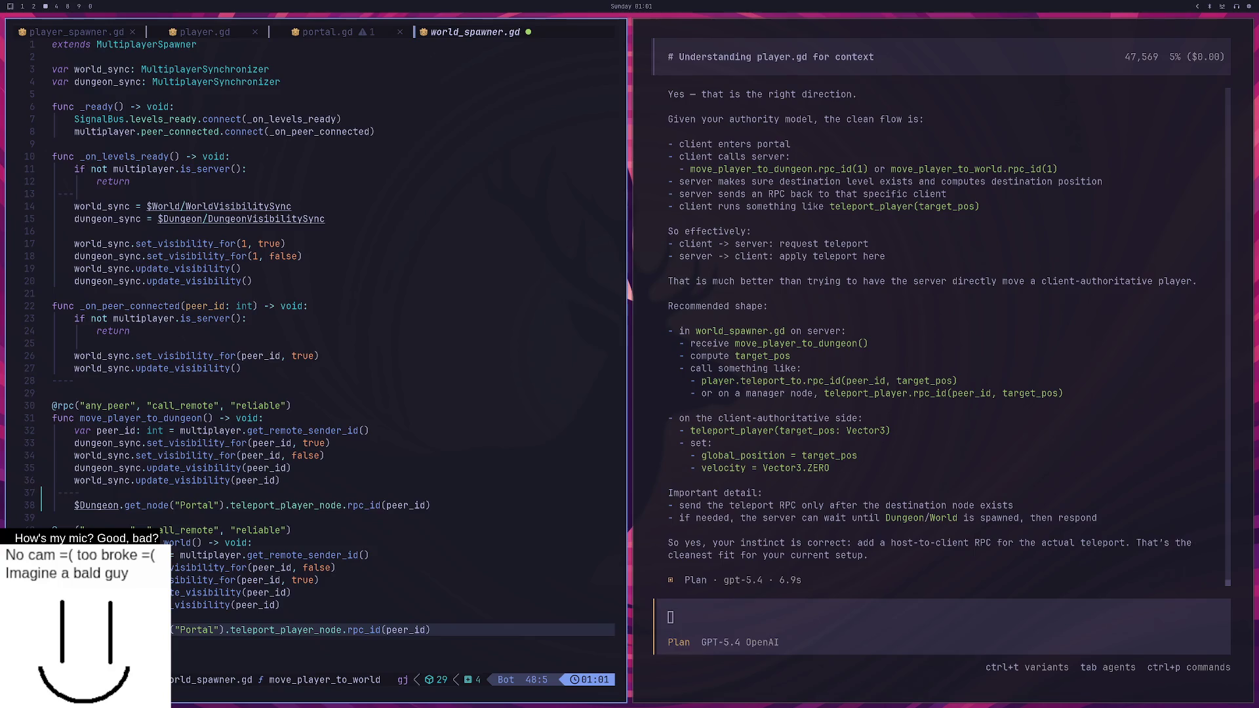
Change $Dungeon to $World in the pasted call and save world_spawner.gd.
{"action": "key", "text": "w"}
{"action": "key", "text": "w"}
{"action": "key", "text": "d"}
{"action": "key", "text": "Escape"}
{"action": "key", "text": "b"}
{"action": "key", "text": "b"}
{"action": "type", "text": "dbiWorld"}
{"action": "key", "text": "Escape"}
{"action": "type", "text": ":w"}
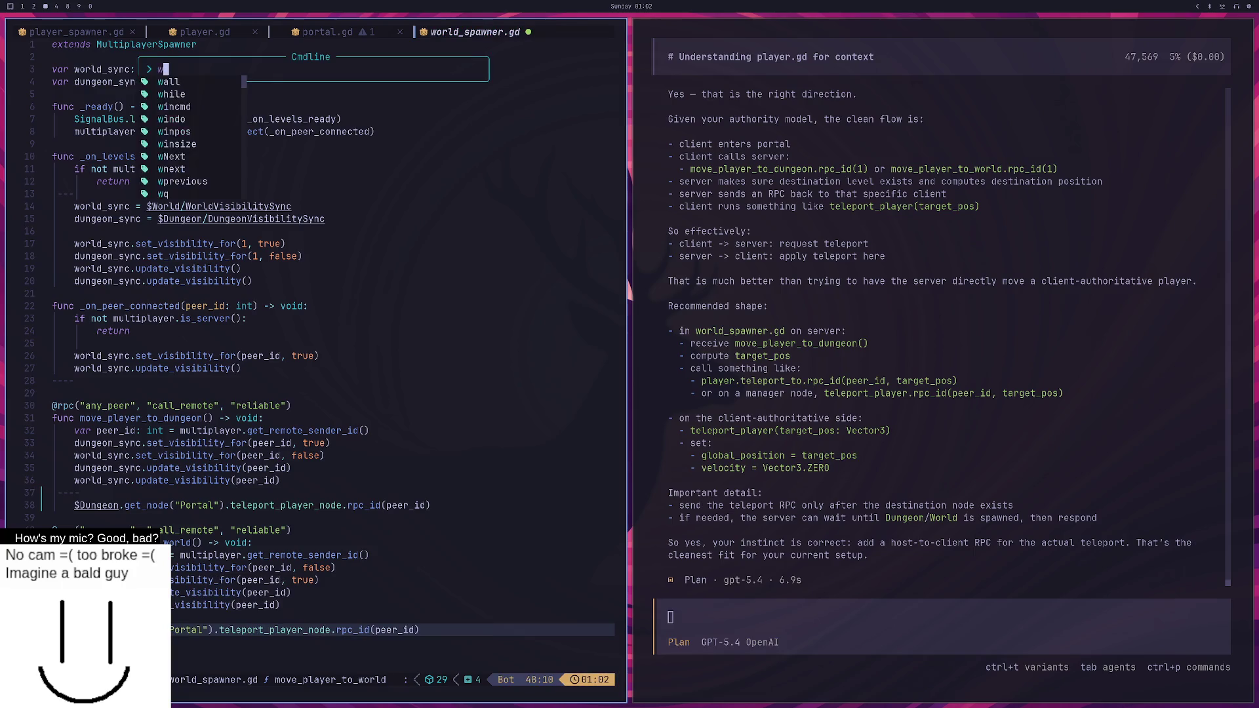
{"action": "key", "text": "Return"}
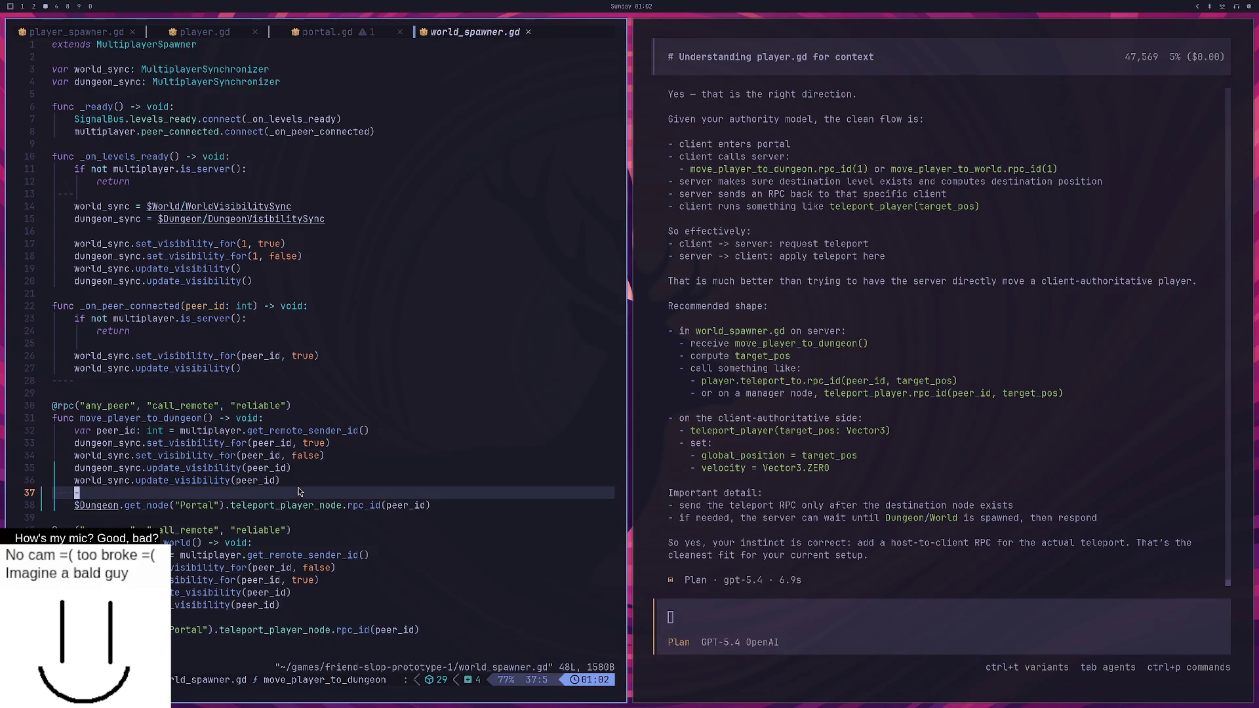
Review the move_player_to_dungeon function name and its update_visibility lines 33–35.
{"action": "left_click", "coordinate": [293, 491]}
{"action": "left_click", "coordinate": [216, 468]}
{"action": "left_click_drag", "start_coordinate": [81, 418], "coordinate": [235, 405]}
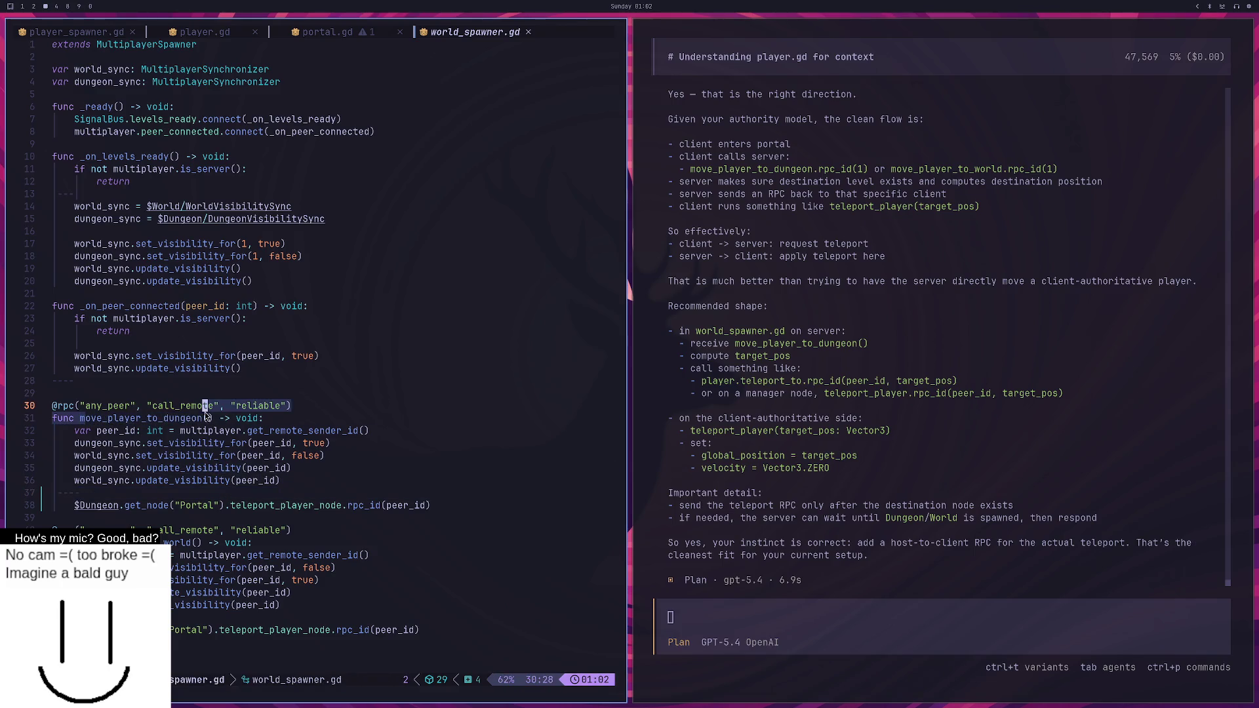
{"action": "left_click", "coordinate": [205, 430]}
{"action": "left_click_drag", "start_coordinate": [130, 443], "coordinate": [142, 465]}
{"action": "key", "text": "V"}
{"action": "key", "text": "k"}
{"action": "key", "text": "o"}
Inspect the Portal teleport_player_node call on line 38, then go to the Godot editor.
{"action": "mouse_move", "coordinate": [439, 507]}
{"action": "left_mouse_down"}
{"action": "mouse_move", "coordinate": [79, 507]}
{"action": "mouse_move", "coordinate": [333, 513]}
{"action": "left_mouse_up"}
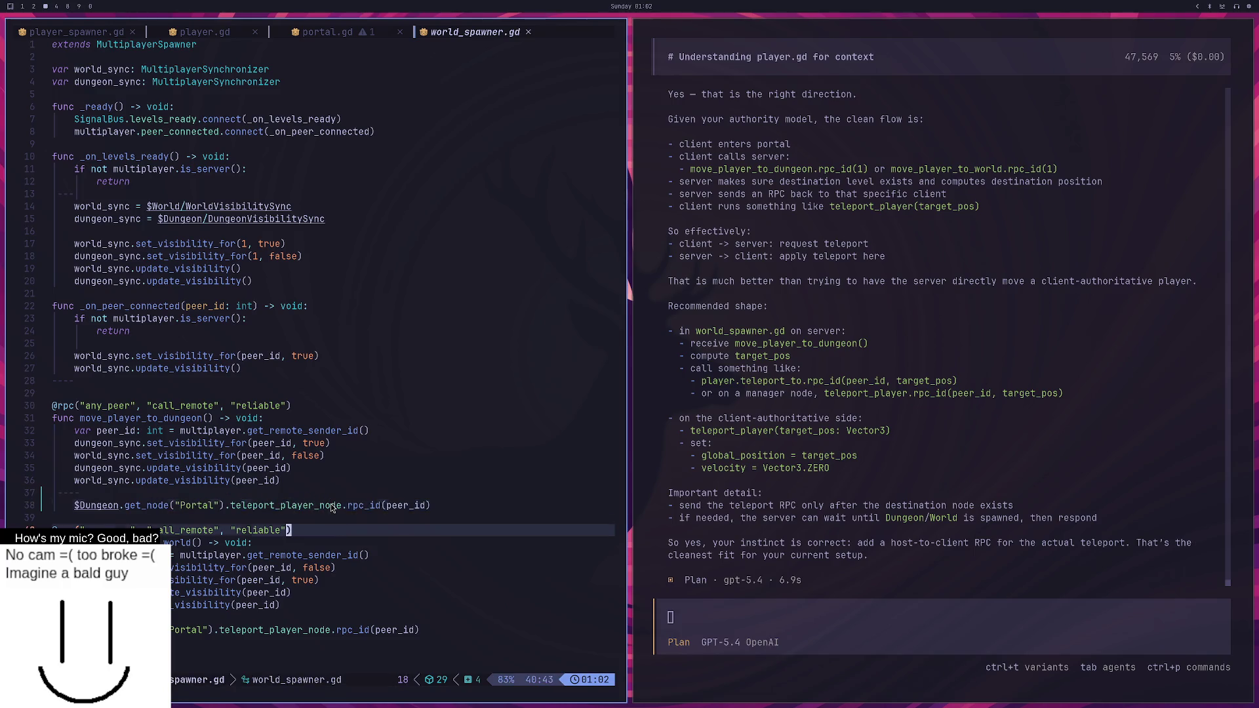
{"action": "double_click", "coordinate": [328, 510]}
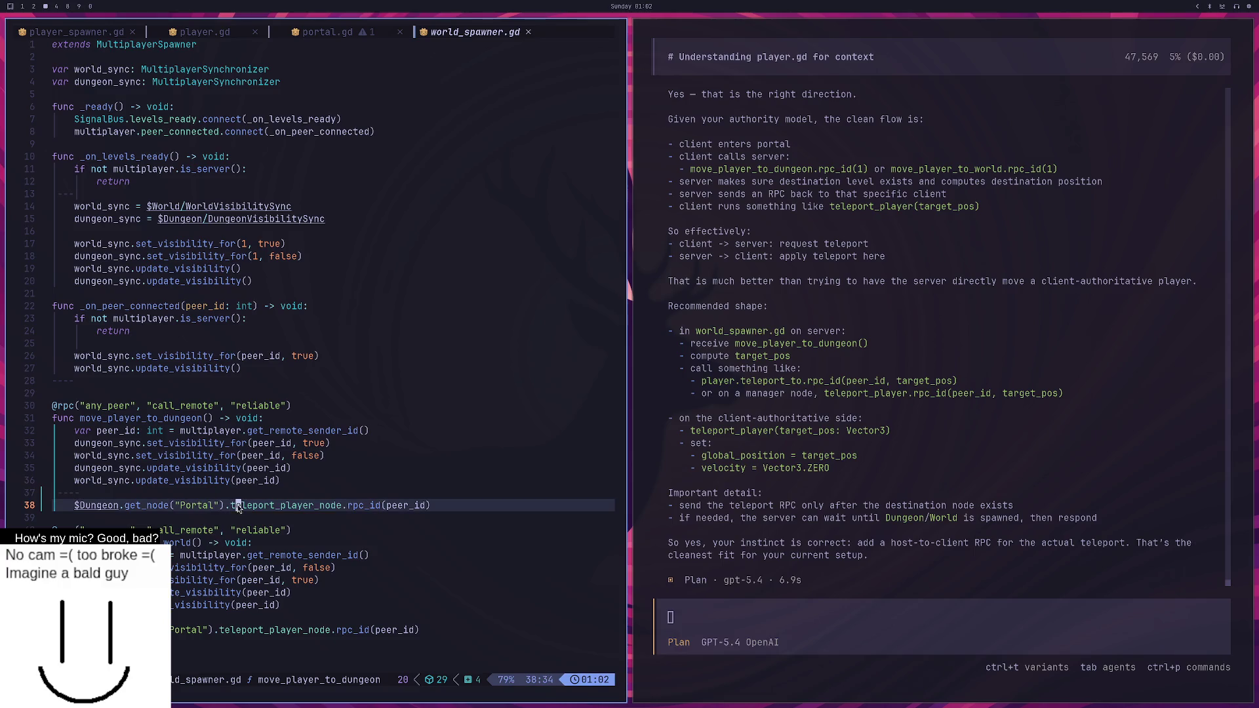
{"action": "left_click_drag", "start_coordinate": [229, 504], "coordinate": [77, 505]}
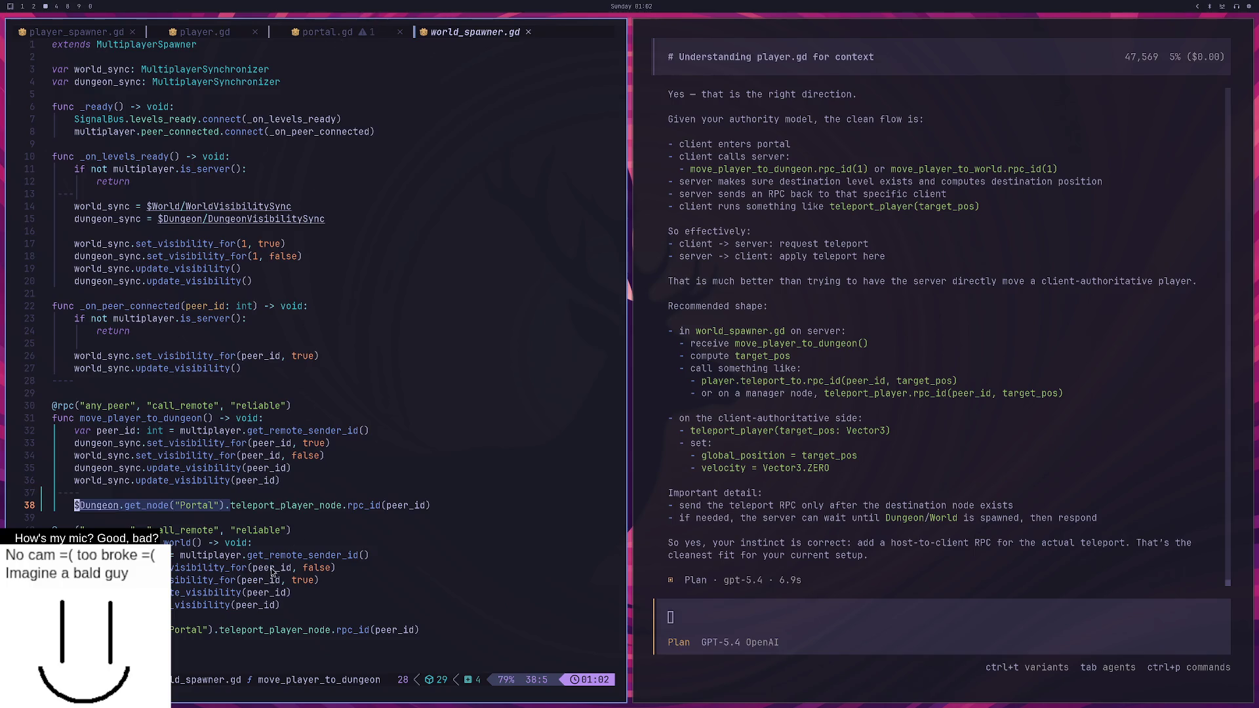
{"action": "left_click", "coordinate": [336, 383]}
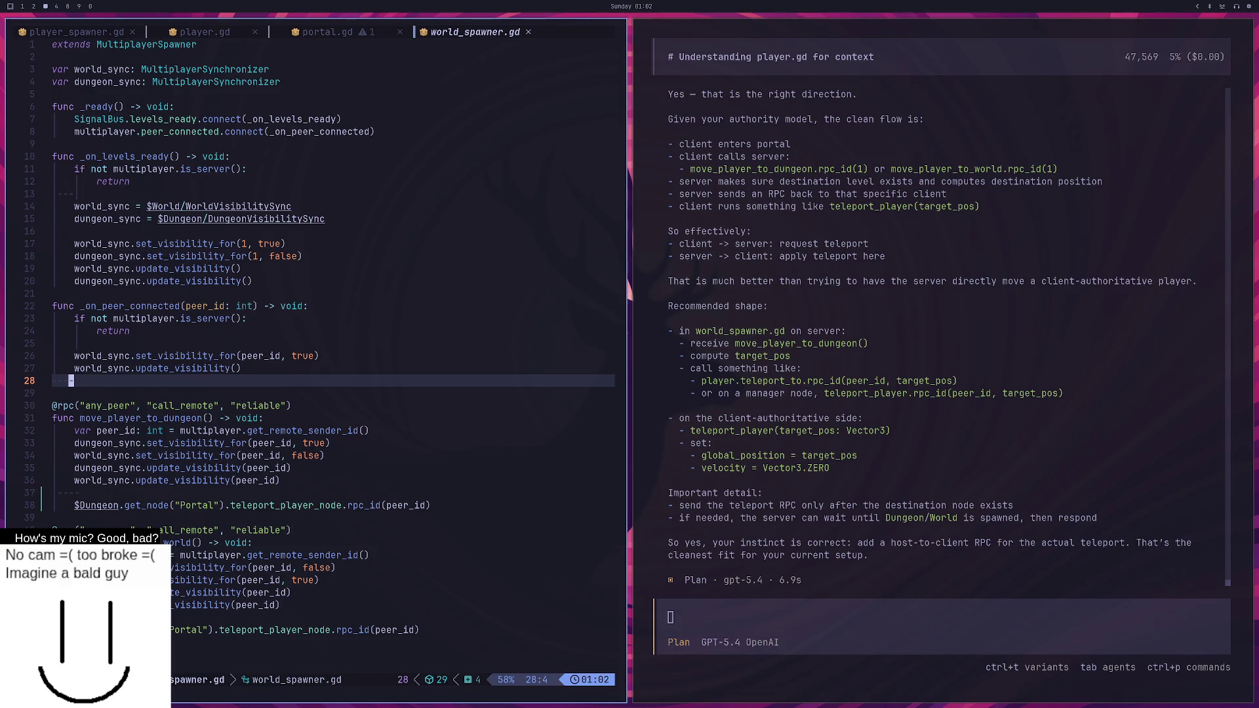
{"action": "key", "text": "super+2"}
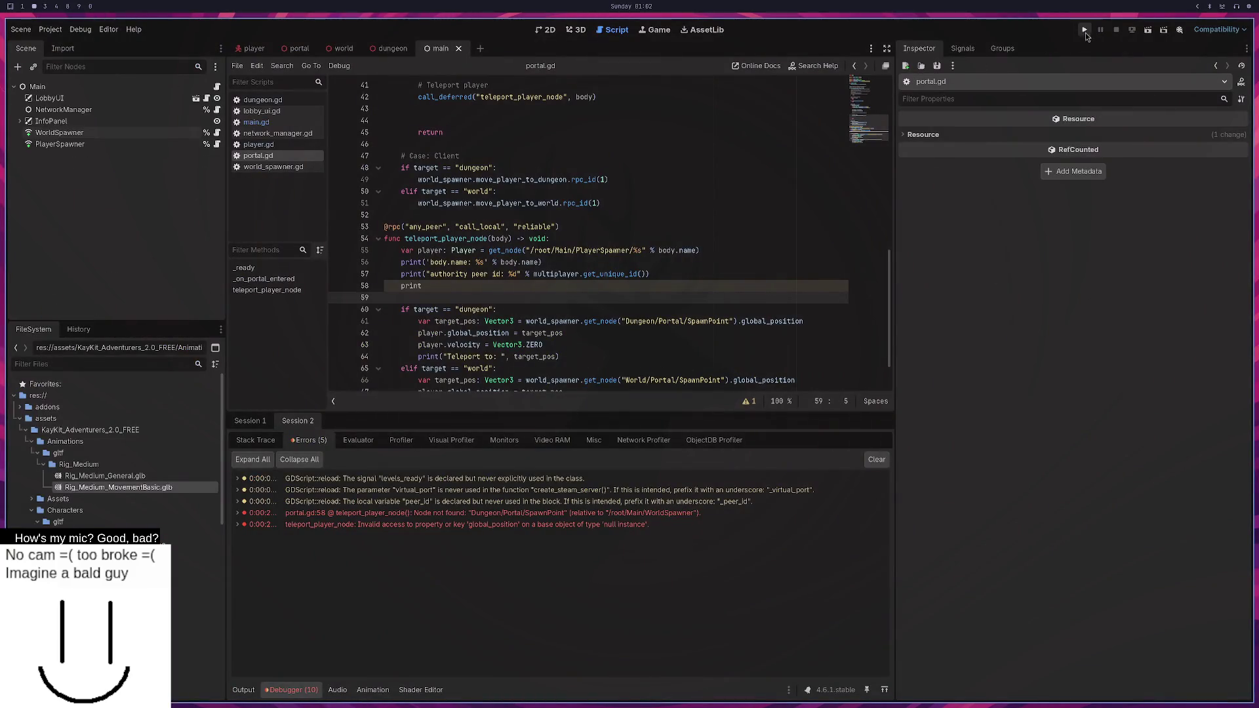
Run the game with one window hosting a LAN server and the other joining it.
{"action": "left_click", "coordinate": [1082, 31]}
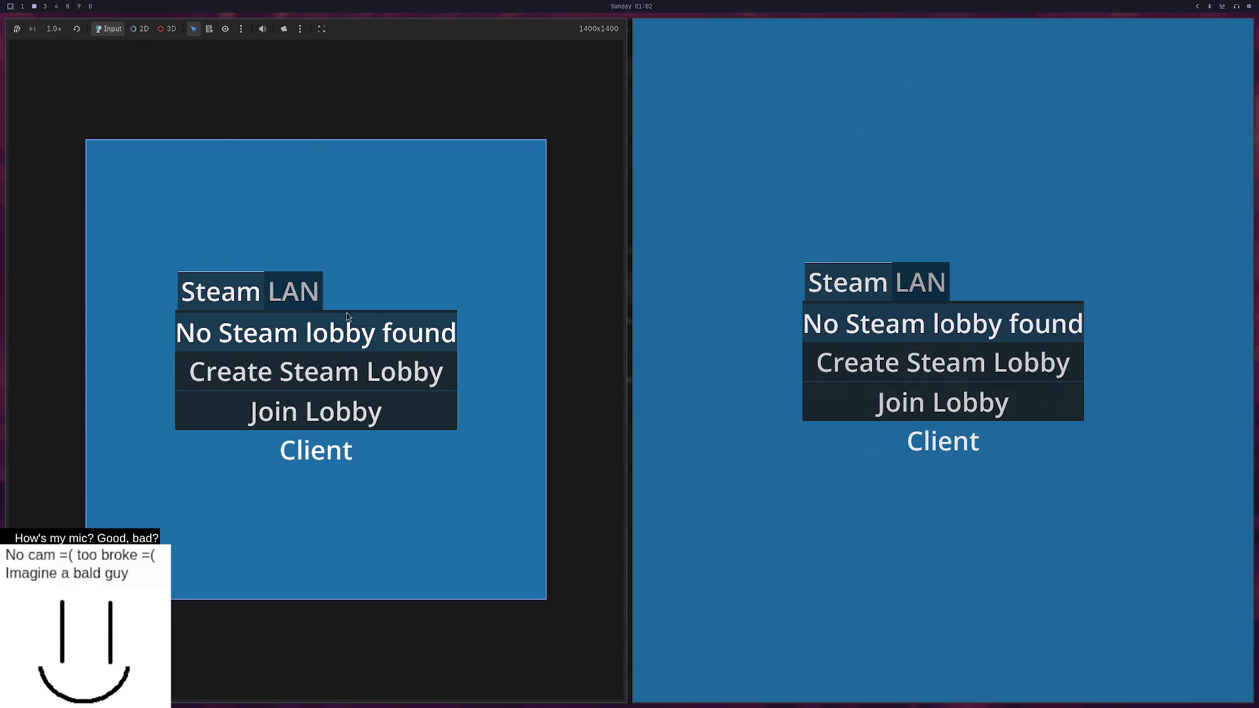
{"action": "left_click", "coordinate": [293, 291]}
{"action": "left_click", "coordinate": [315, 372]}
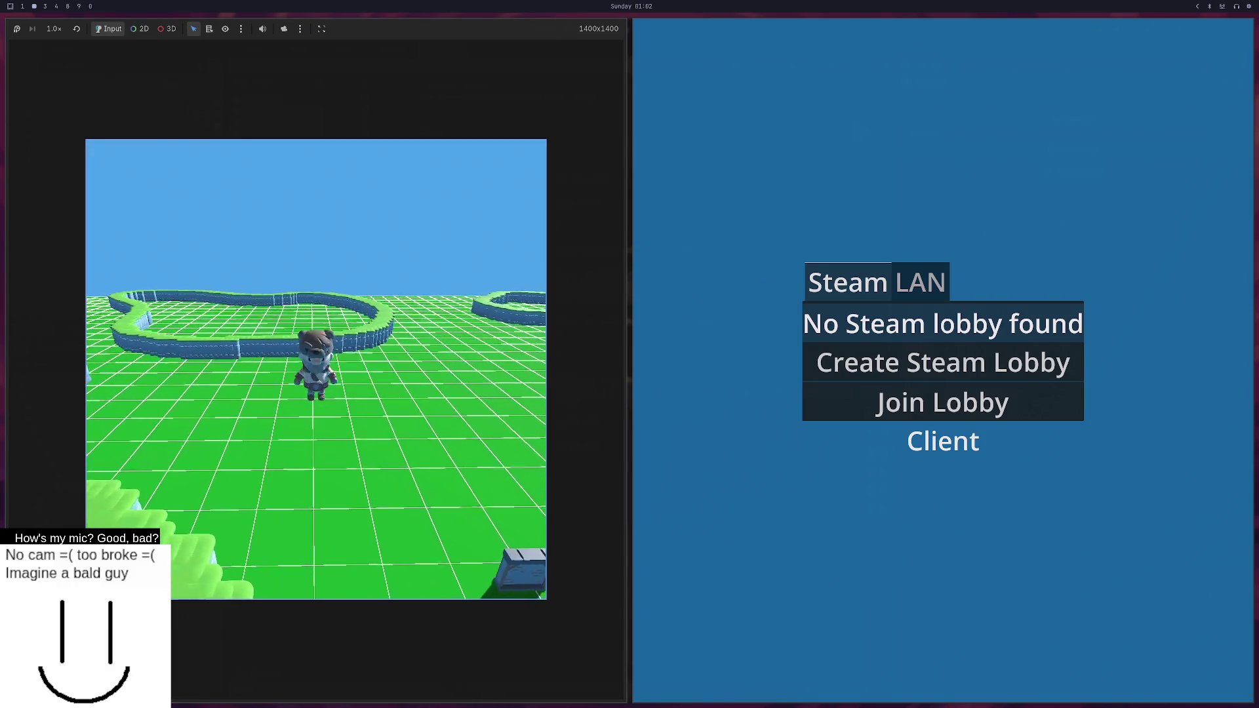
{"action": "left_click", "coordinate": [918, 288]}
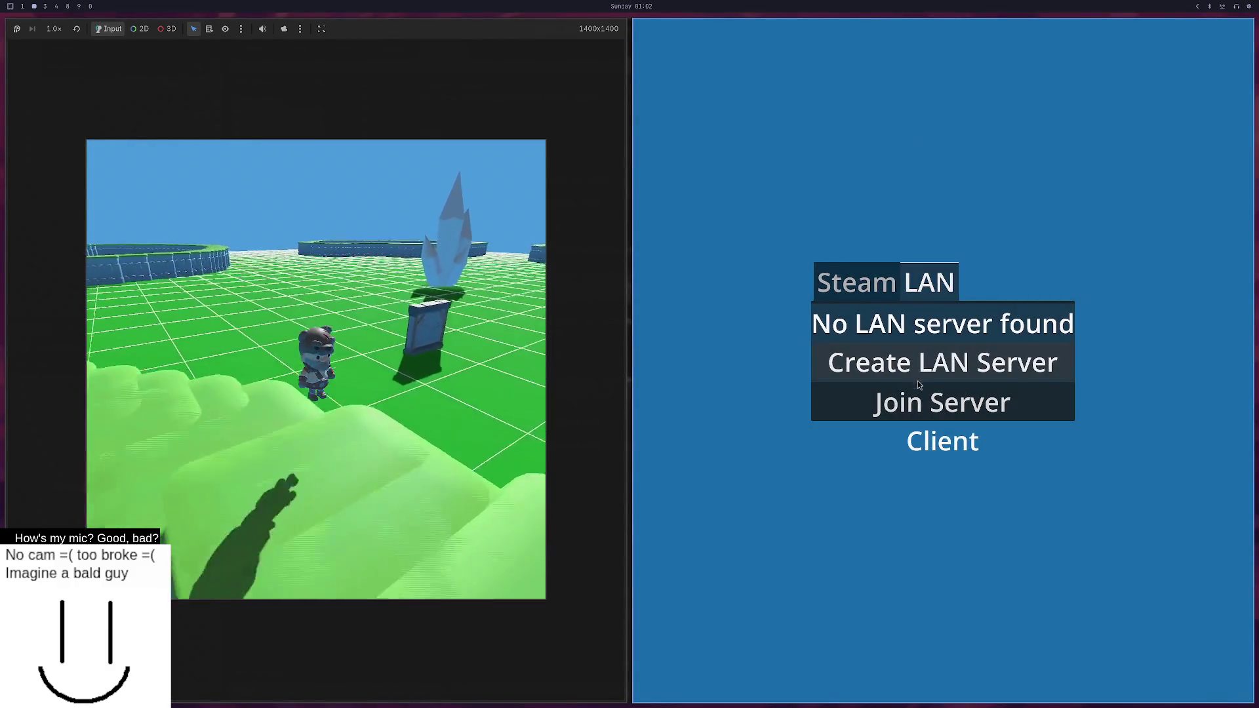
{"action": "left_click", "coordinate": [919, 400]}
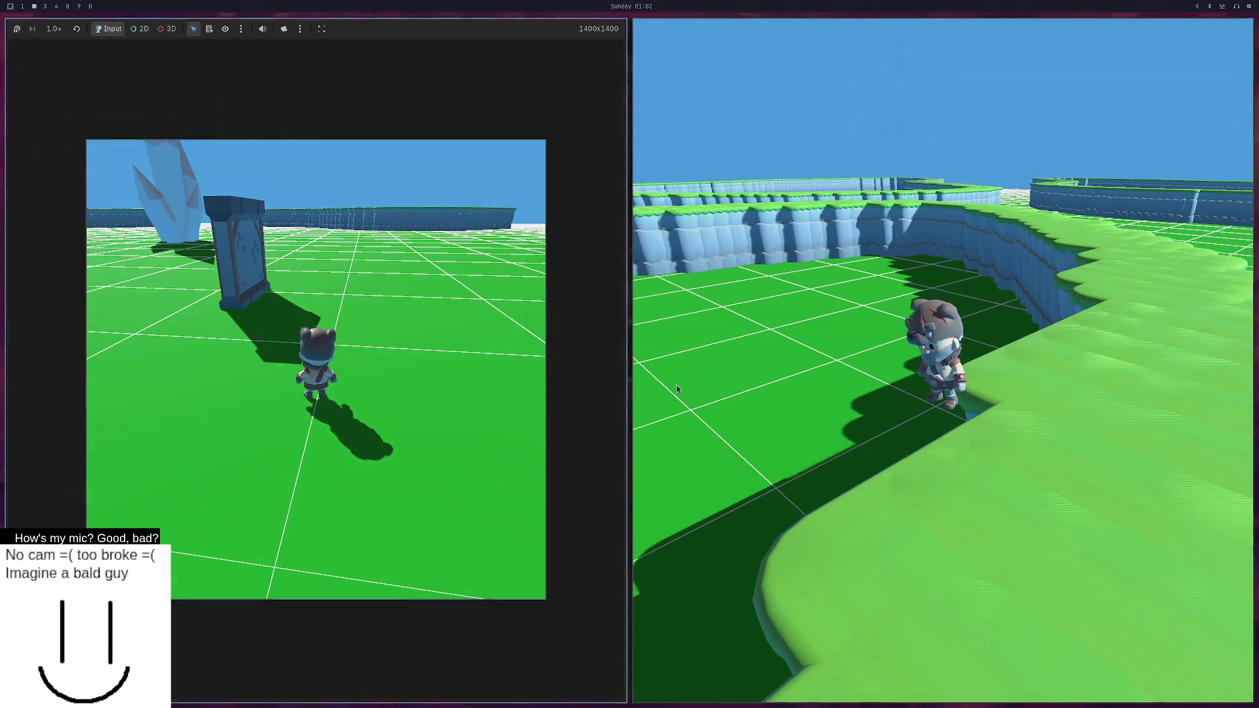
Walk the client player through the portal into the dungeon, then stop the game.
{"action": "key", "text": "w"}
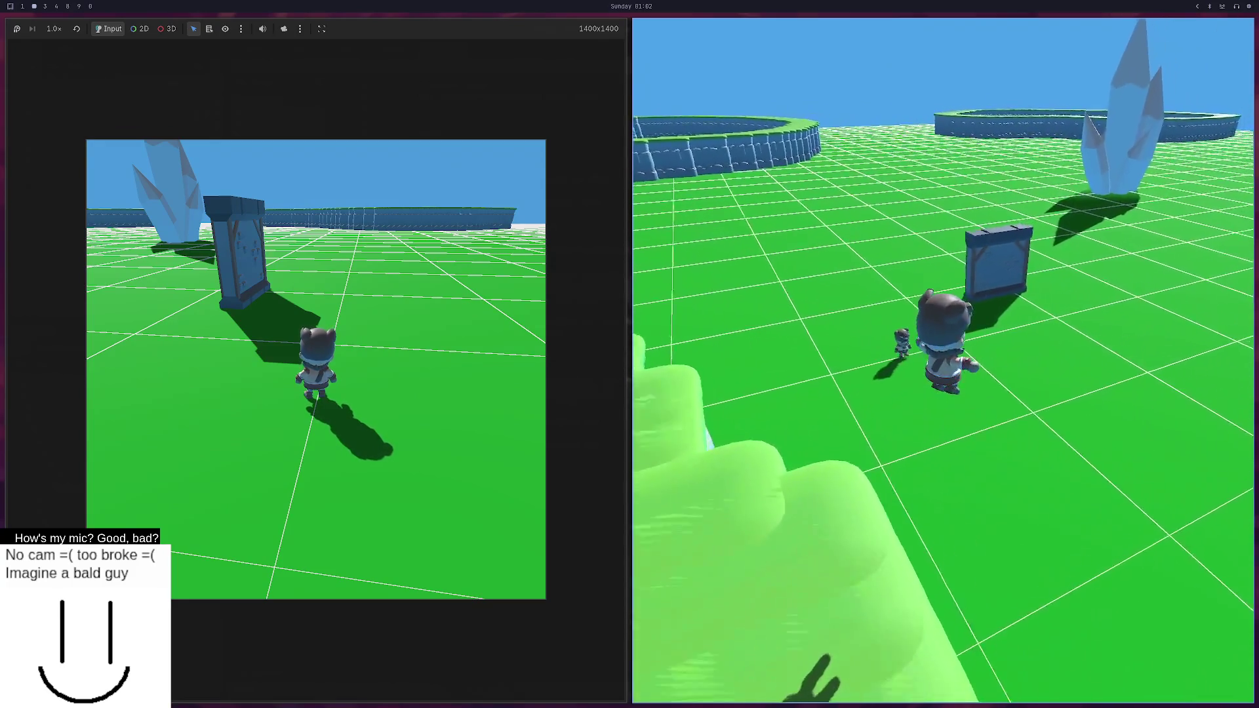
{"action": "key", "text": "w"}
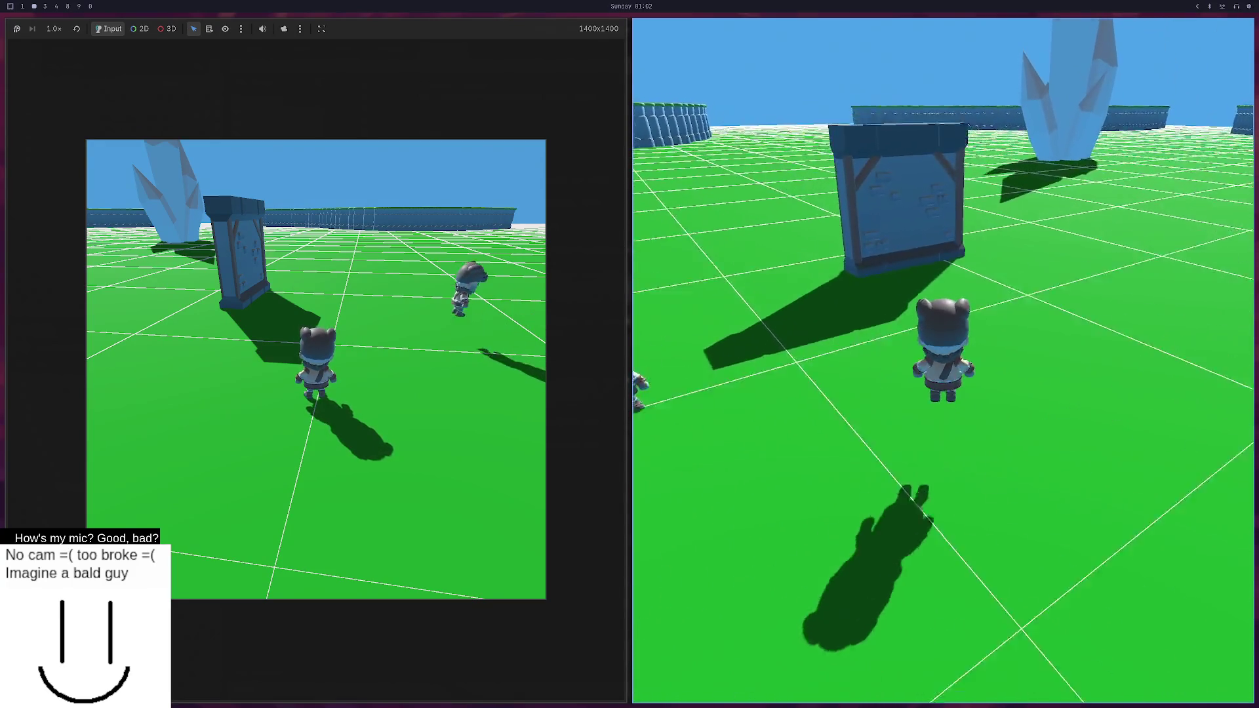
{"action": "key", "text": "w"}
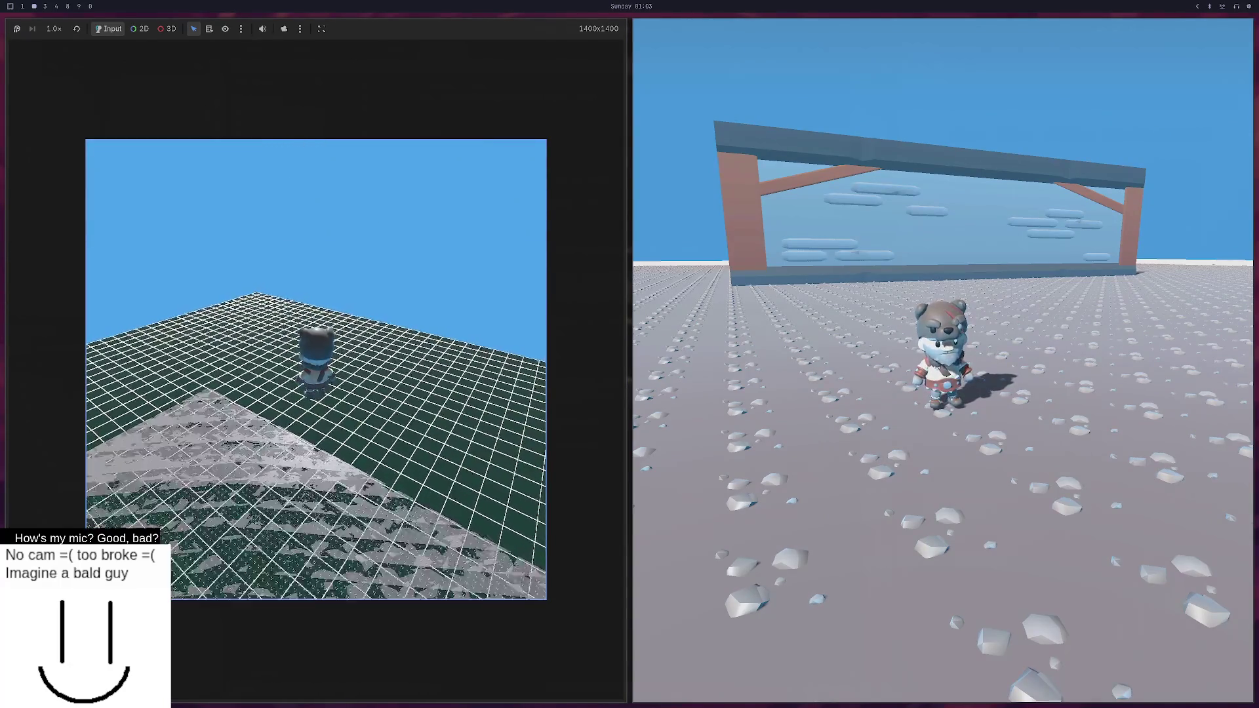
{"action": "key", "text": "F8"}
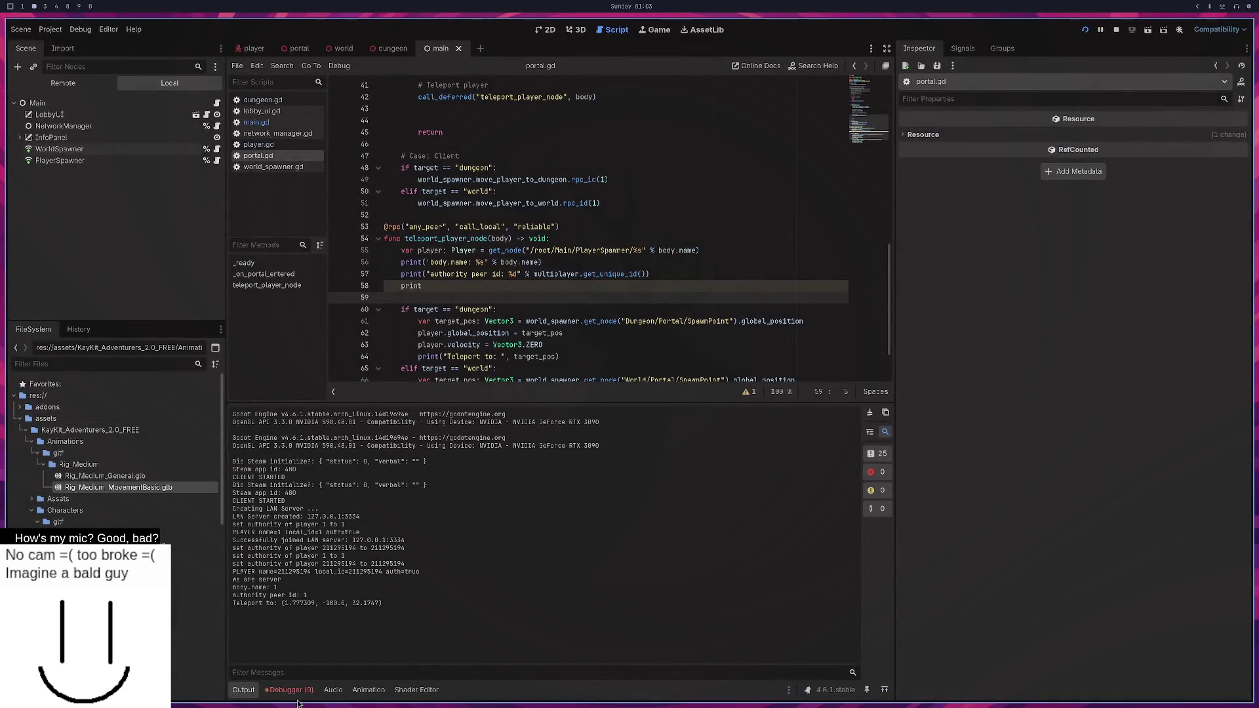
Read the teleport_player_node '1 argument, called with 0' error, glance at dungeon, world, portal scenes.
{"action": "left_click", "coordinate": [295, 693]}
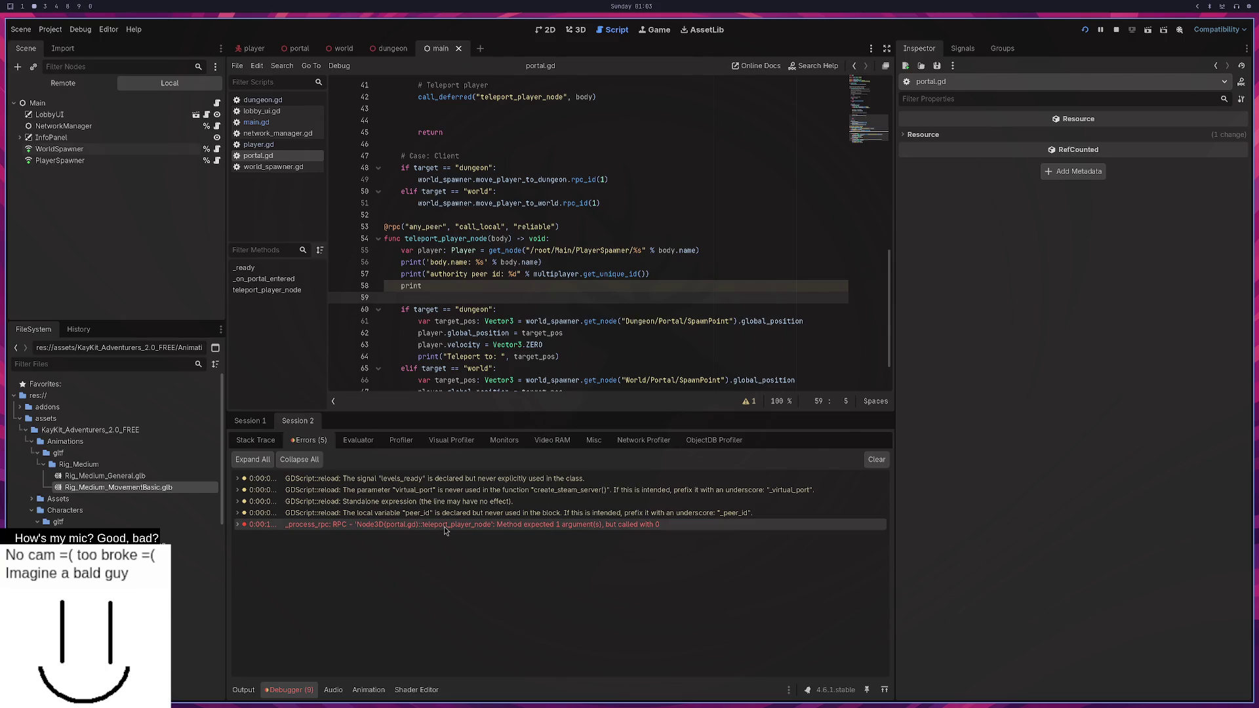
{"action": "left_click", "coordinate": [386, 50]}
{"action": "left_click", "coordinate": [342, 48]}
{"action": "left_click", "coordinate": [296, 49]}
{"action": "key", "text": "super+3"}
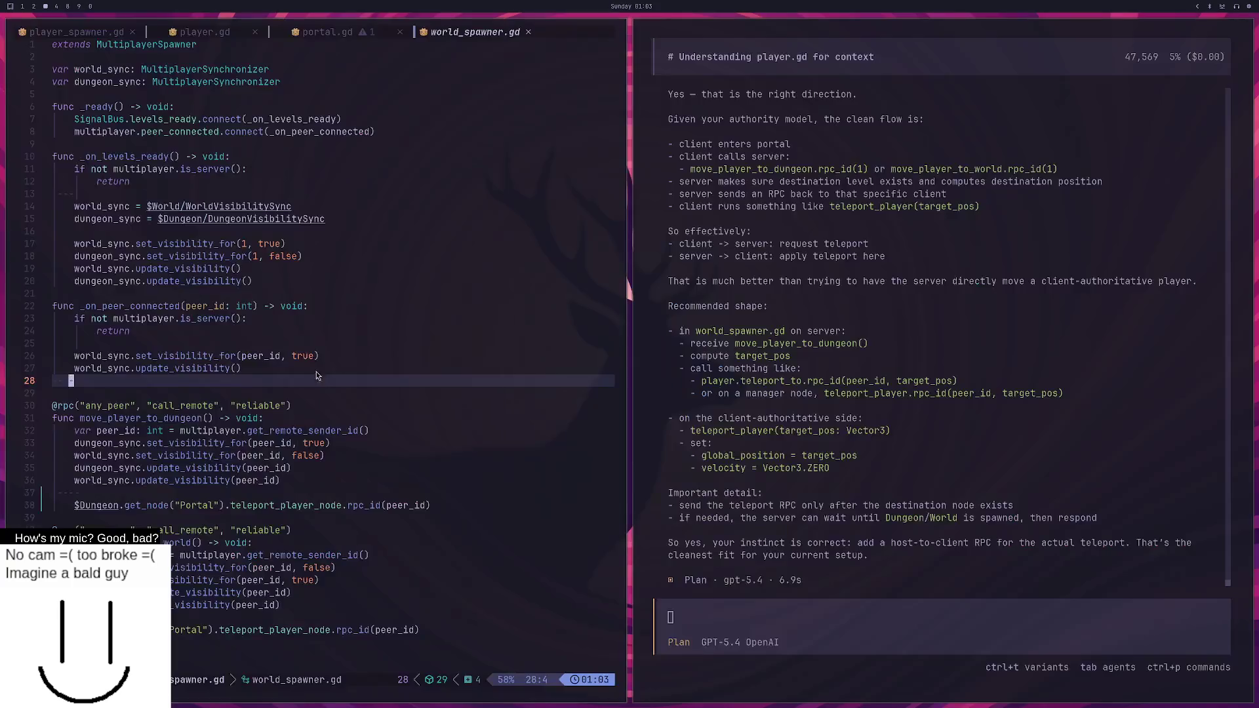
Go to portal.gd and look over teleport_player_node's player lookup line.
{"action": "left_click", "coordinate": [317, 30]}
{"action": "scroll", "coordinate": [157, 492], "scroll_direction": "down", "scroll_amount": 5}
{"action": "left_click", "coordinate": [200, 369]}
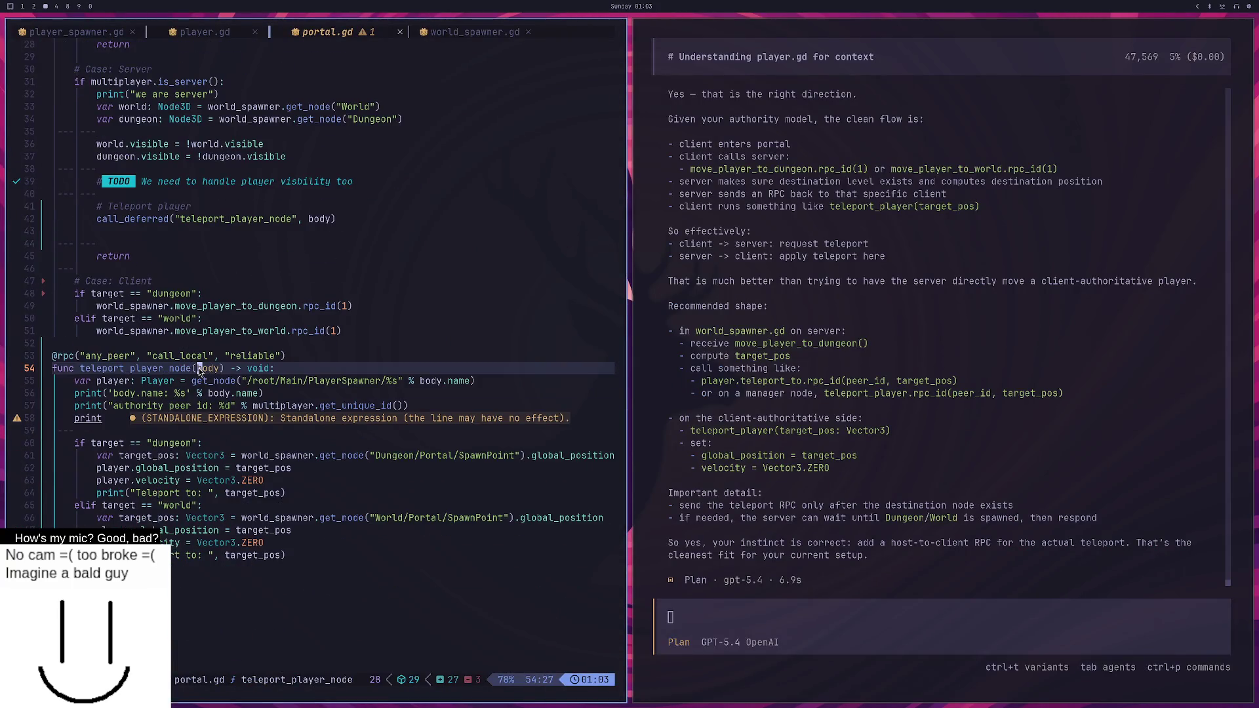
{"action": "left_click_drag", "start_coordinate": [480, 381], "coordinate": [82, 385]}
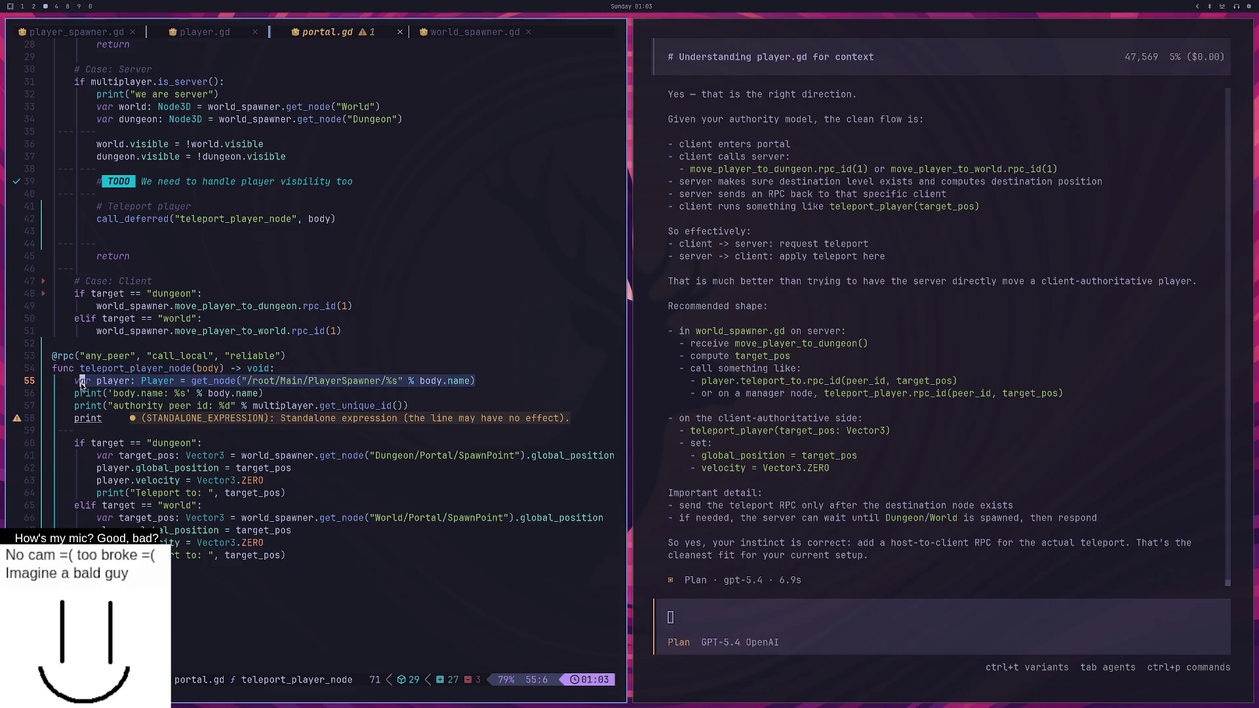
{"action": "mouse_move", "coordinate": [82, 386]}
{"action": "left_mouse_down"}
{"action": "mouse_move", "coordinate": [106, 401]}
{"action": "mouse_move", "coordinate": [116, 379]}
{"action": "left_mouse_up"}
{"action": "left_click", "coordinate": [116, 379]}
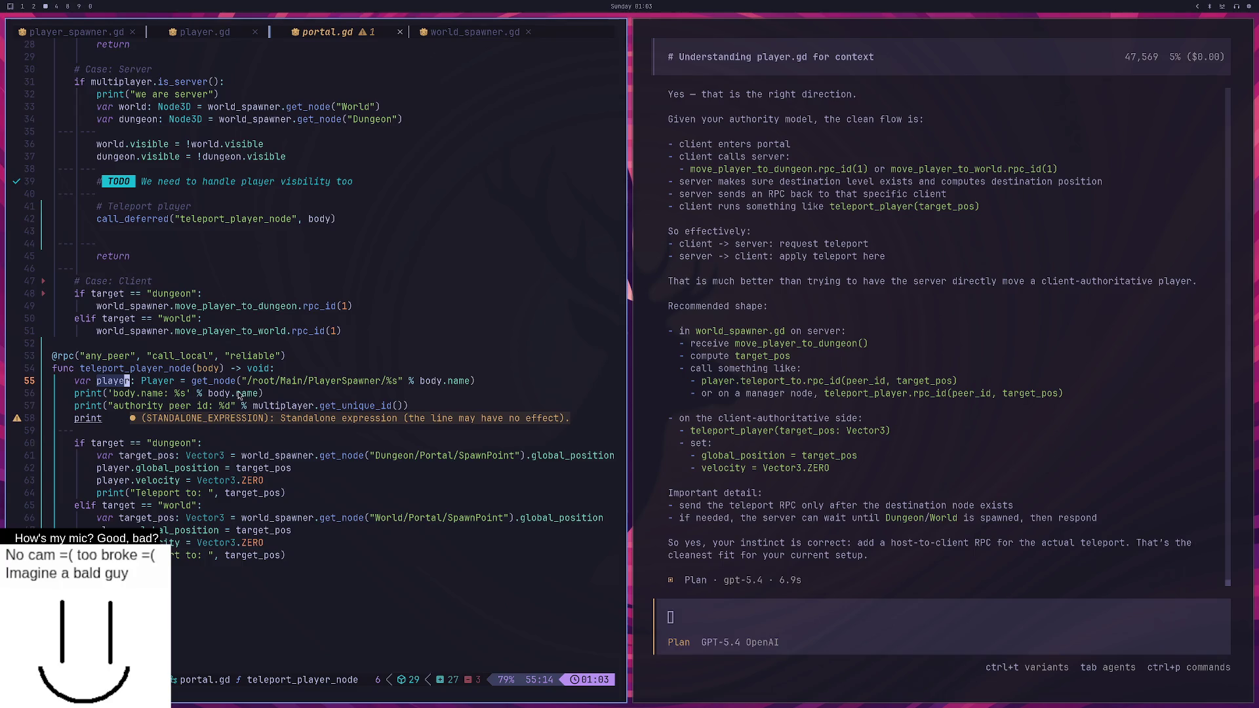
Delete the standalone print on line 58 and search for player occurrences.
{"action": "left_click", "coordinate": [99, 406]}
{"action": "left_click", "coordinate": [101, 420]}
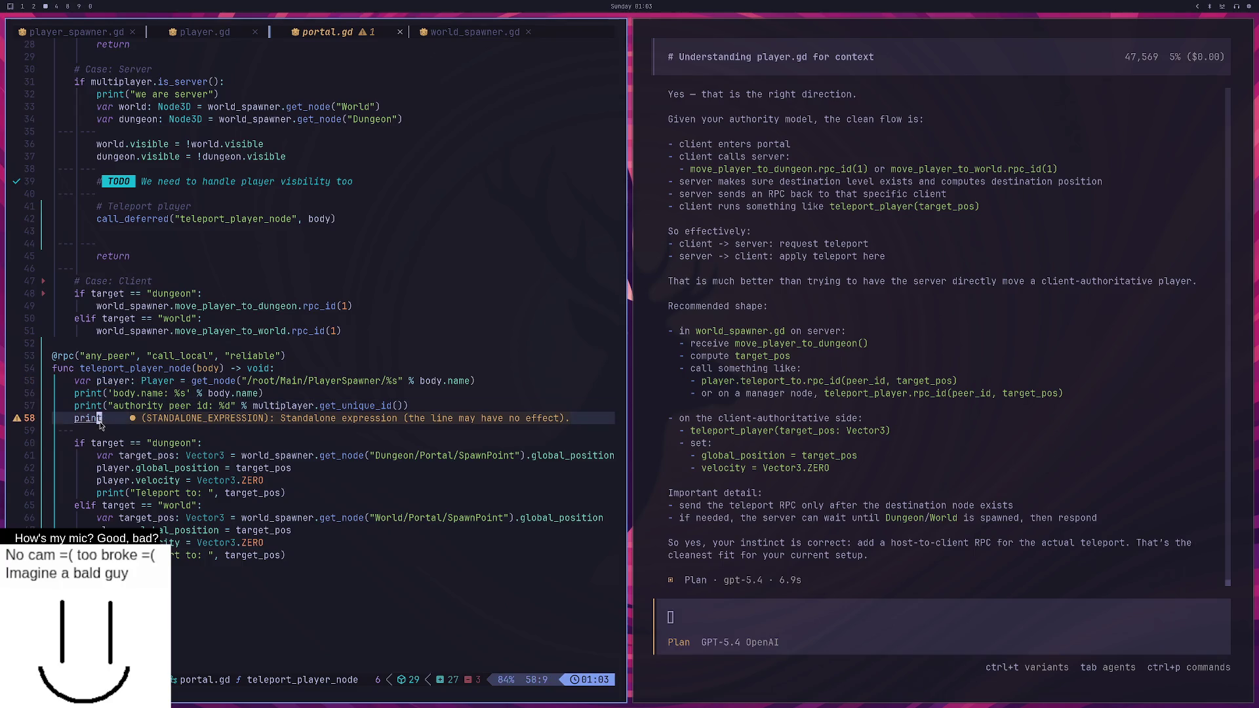
{"action": "key", "text": "d"}
{"action": "key", "text": "d"}
{"action": "key", "text": "k"}
{"action": "key", "text": "k"}
{"action": "key", "text": "k"}
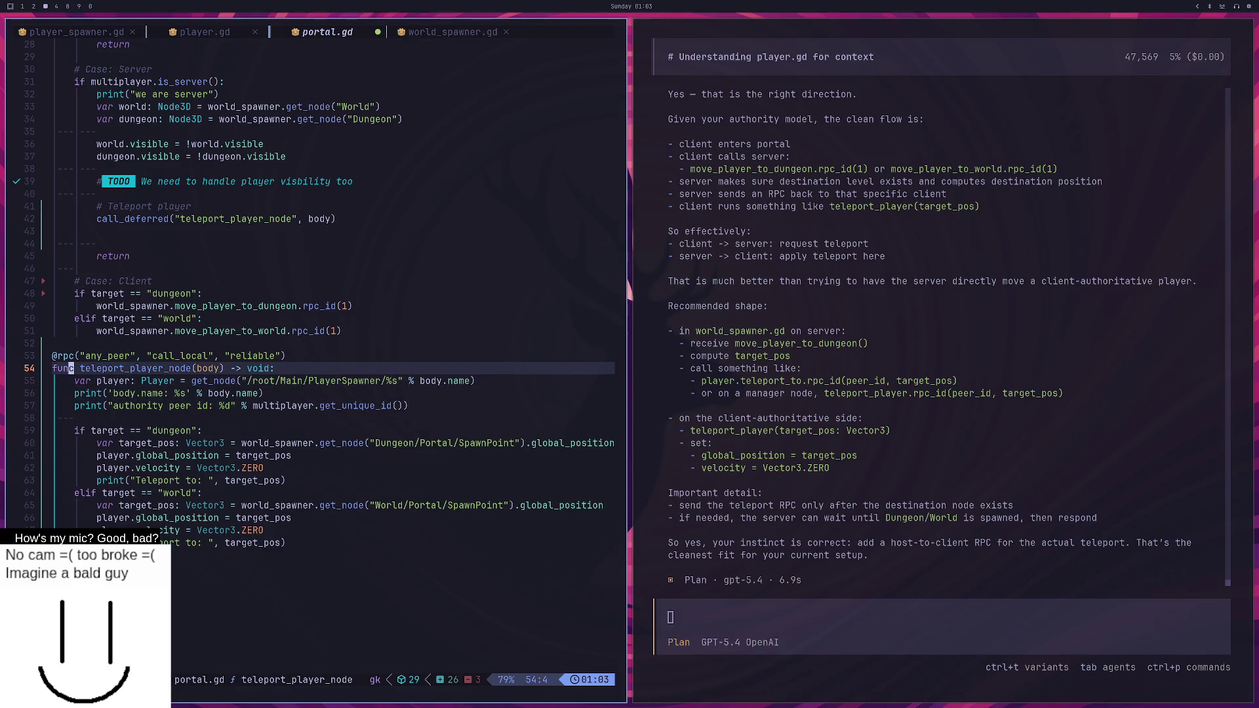
{"action": "type", "text": "/pla"}
{"action": "key", "text": "Return"}
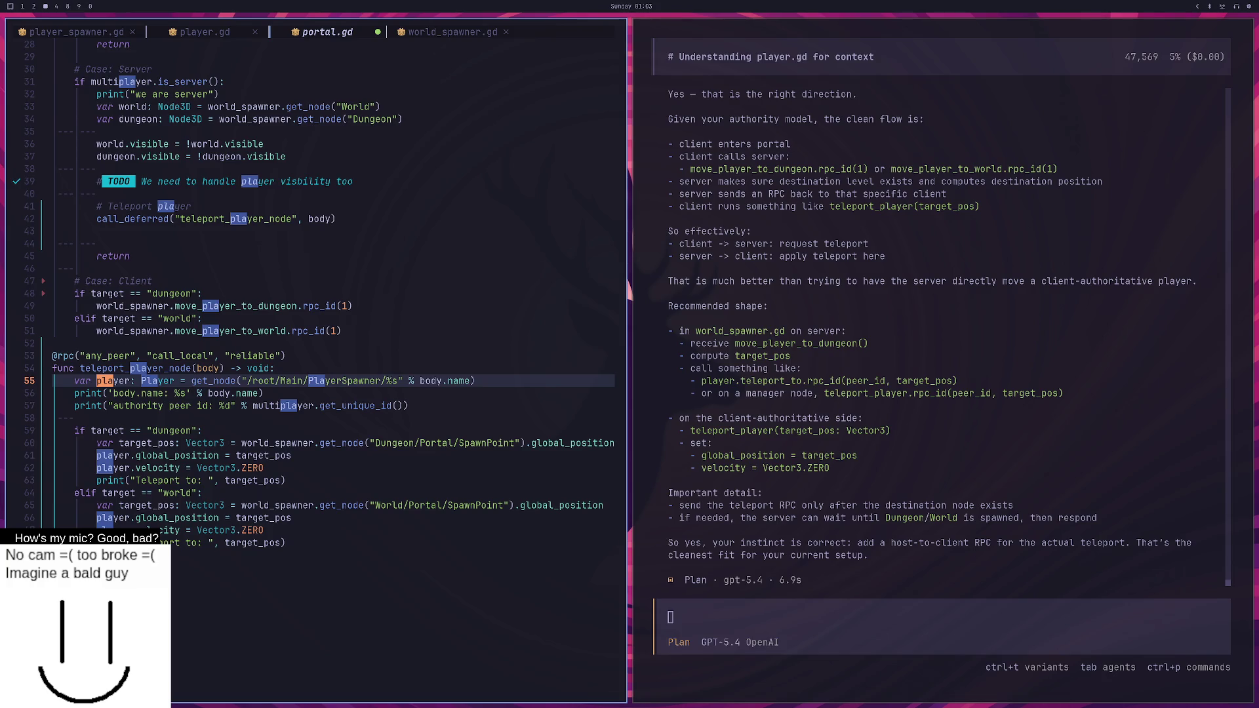
{"action": "key", "text": "Escape"}
Remove the body parameter from teleport_player_node and start a new line below the player lookup.
{"action": "key", "text": "0"}
{"action": "key", "text": "k"}
{"action": "key", "text": "f"}
{"action": "key", "text": "b"}
{"action": "key", "text": "d"}
{"action": "key", "text": "w"}
{"action": "key", "text": "j"}
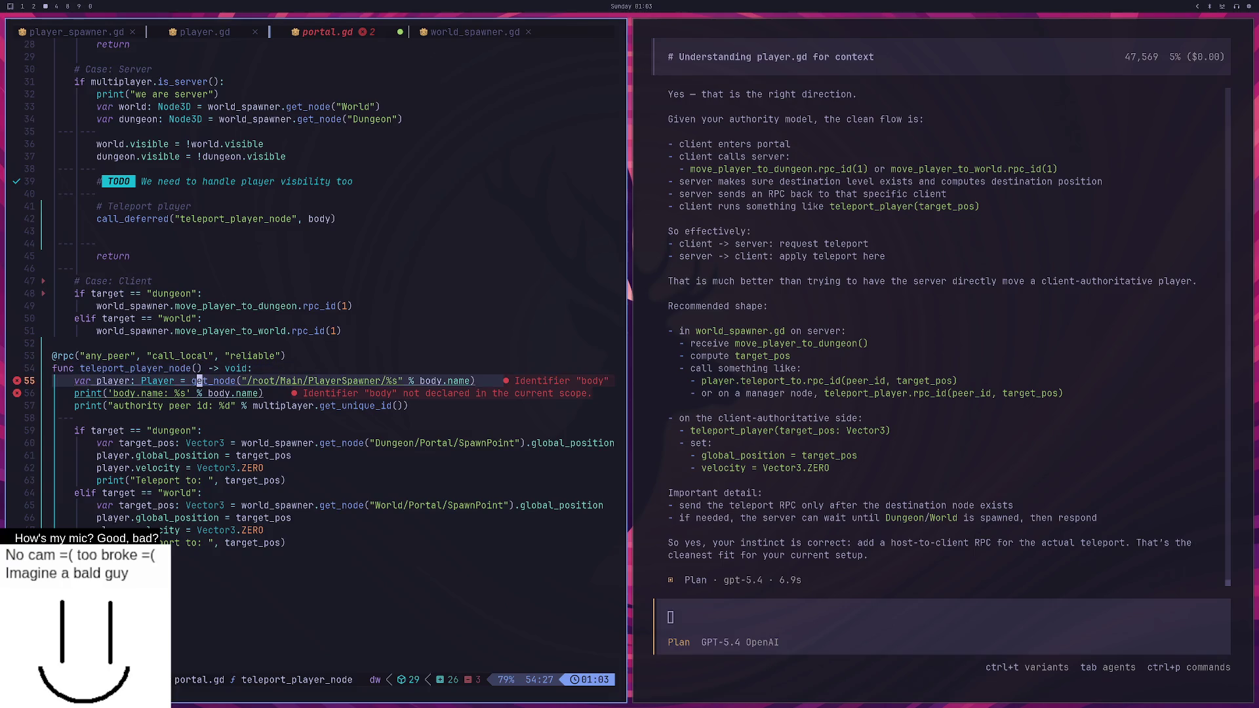
{"action": "key", "text": "o"}
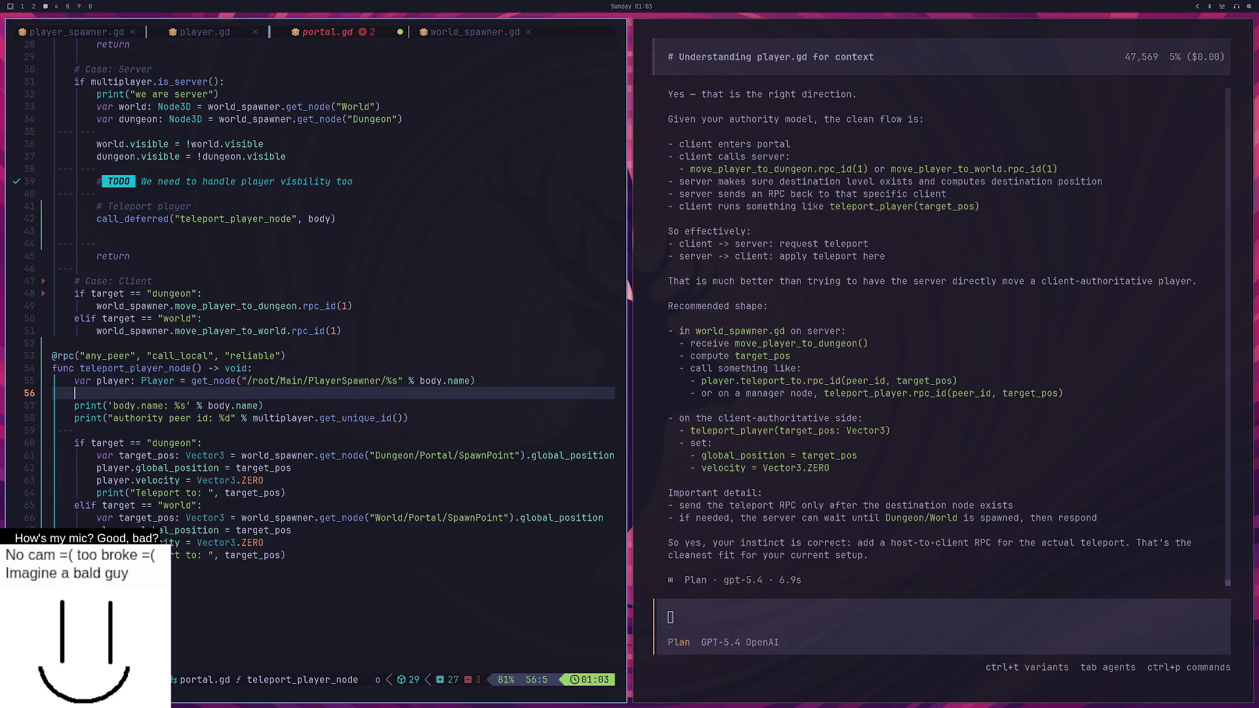
Draft a var peer_id: int line using a /root/Main path lookup.
{"action": "type", "text": "var peer"}
{"action": "type", "text": "_id"}
{"action": "type", "text": ": int "}
{"action": "type", "text": "= "}
{"action": "type", "text": "get"}
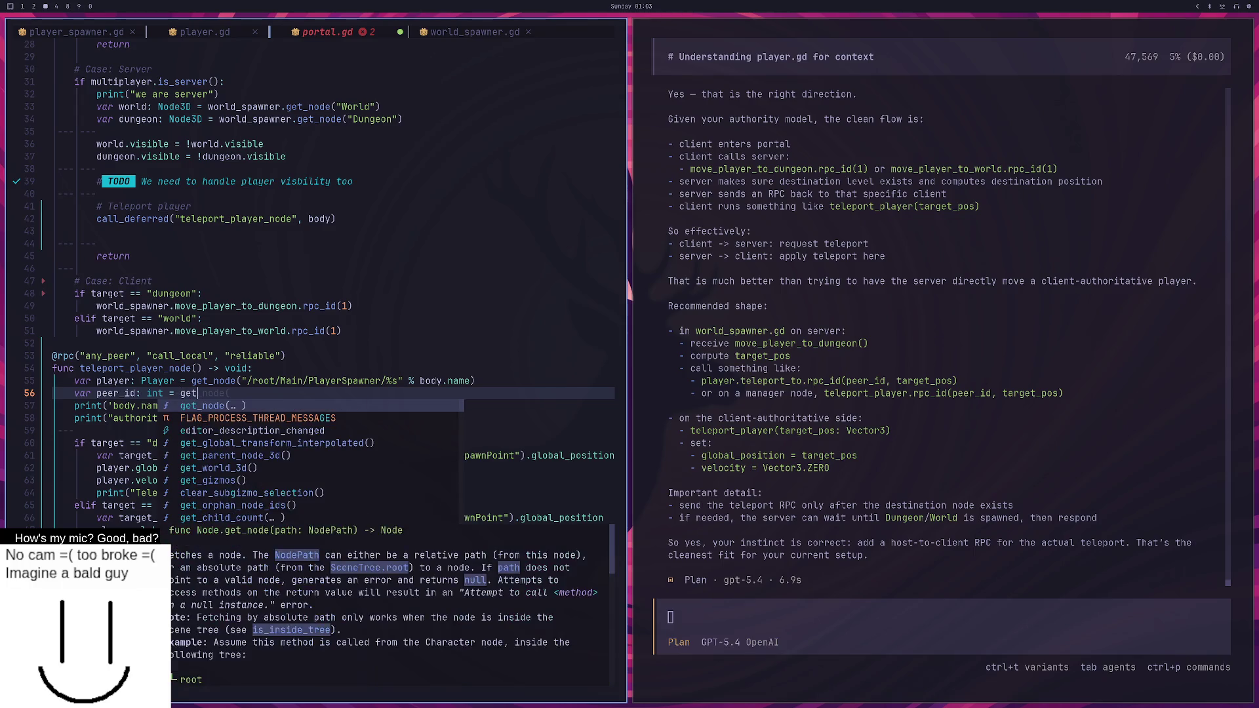
{"action": "type", "text": "_node(\""}
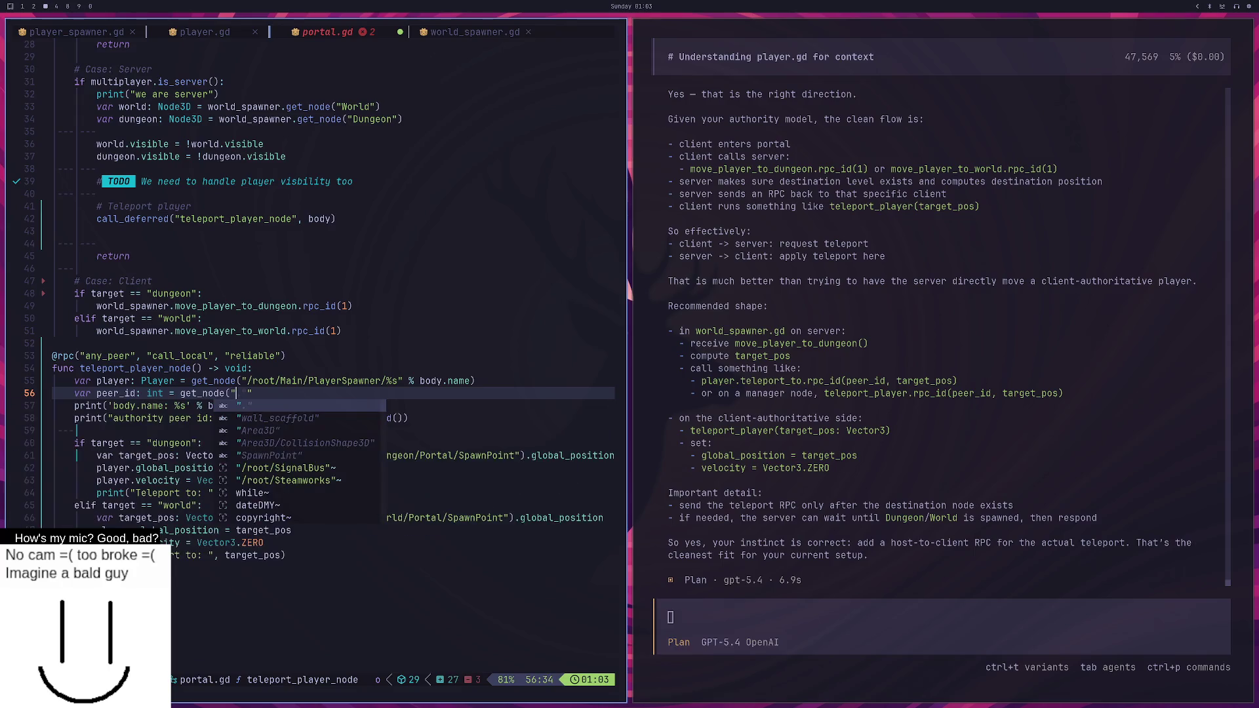
{"action": "type", "text": "/root/"}
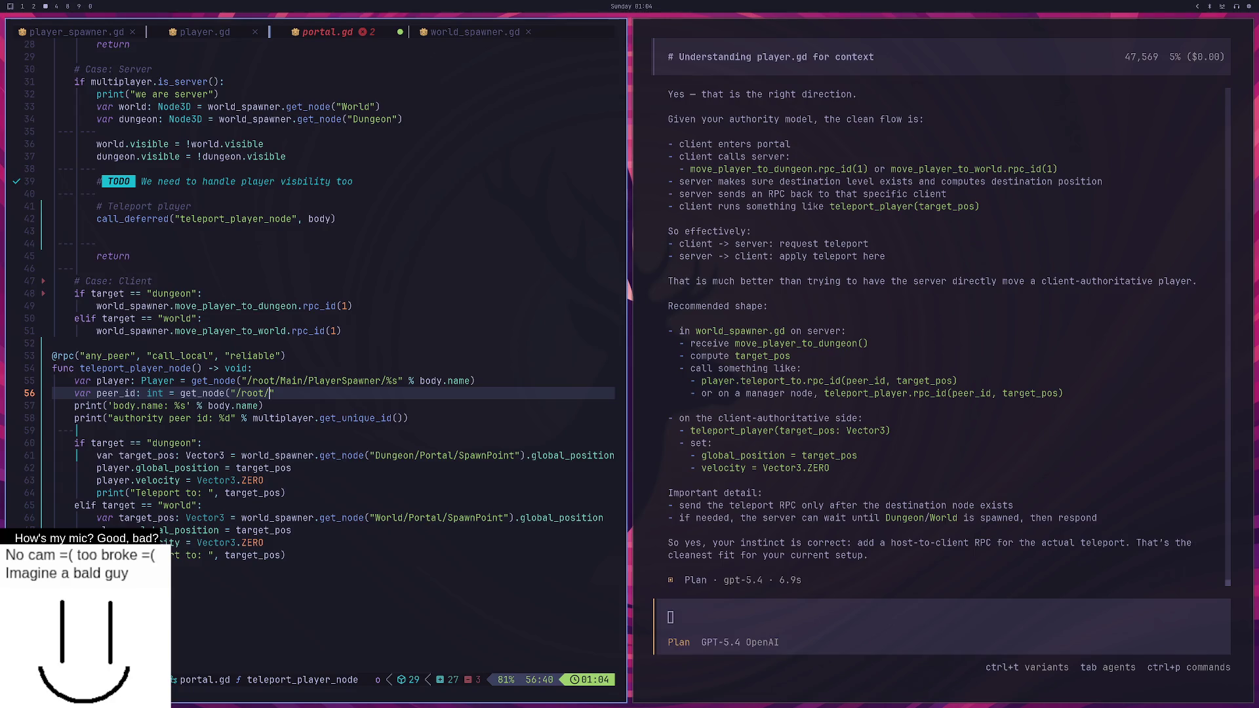
{"action": "type", "text": "Main/"}
{"action": "type", "text": "Pla"}
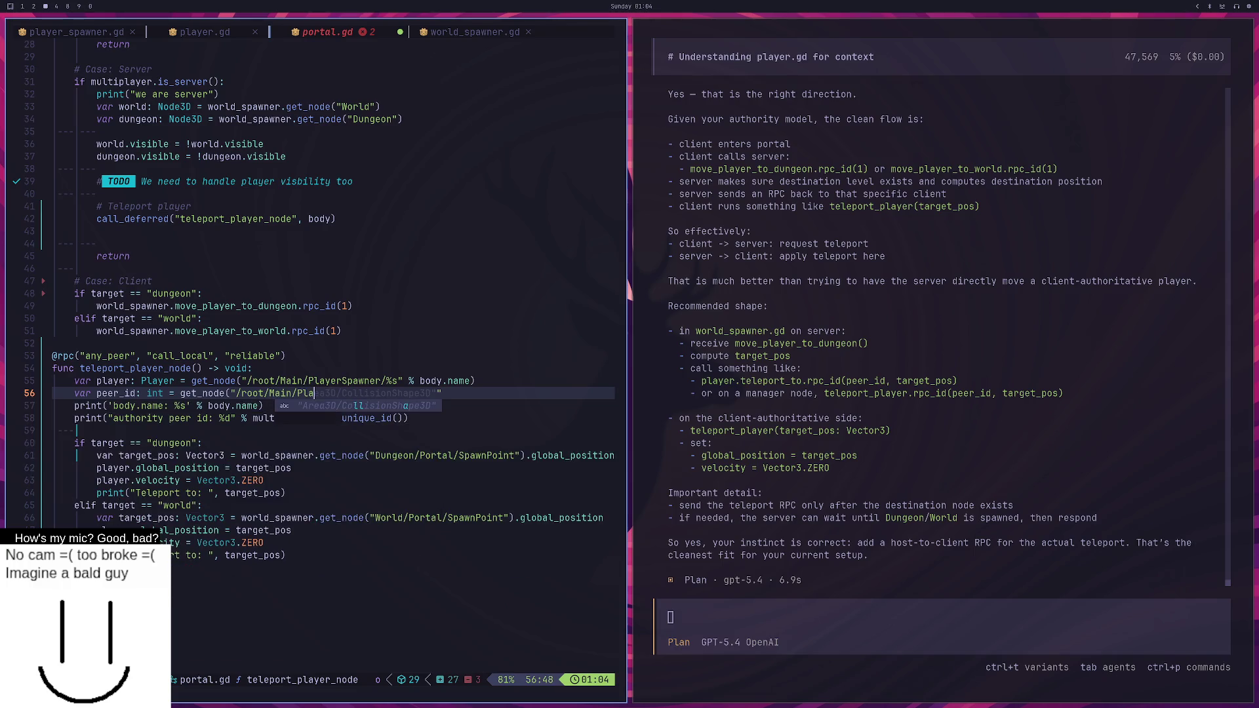
{"action": "key", "text": "Escape"}
{"action": "key", "text": "k"}
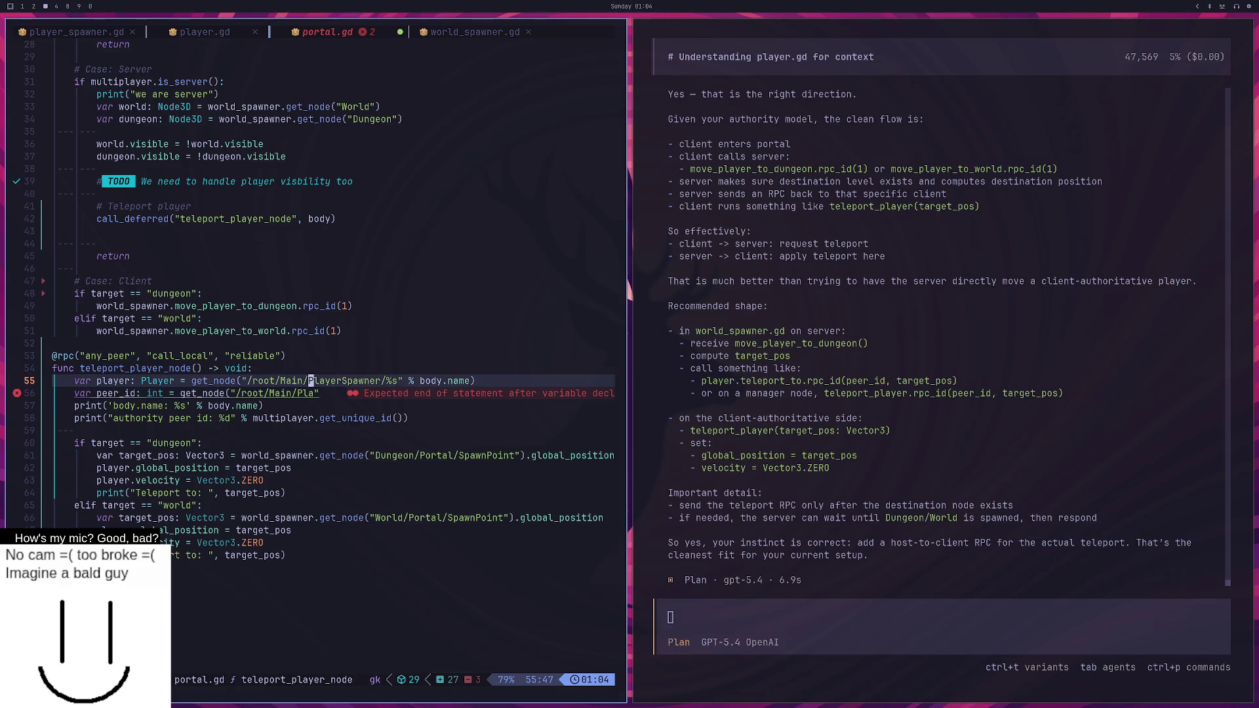
{"action": "key", "text": "g"}
{"action": "key", "text": "j"}
Move the peer_id line above the player lookup and set it to multiplayer.get_unique_id().
{"action": "key", "text": "d"}
{"action": "key", "text": "d"}
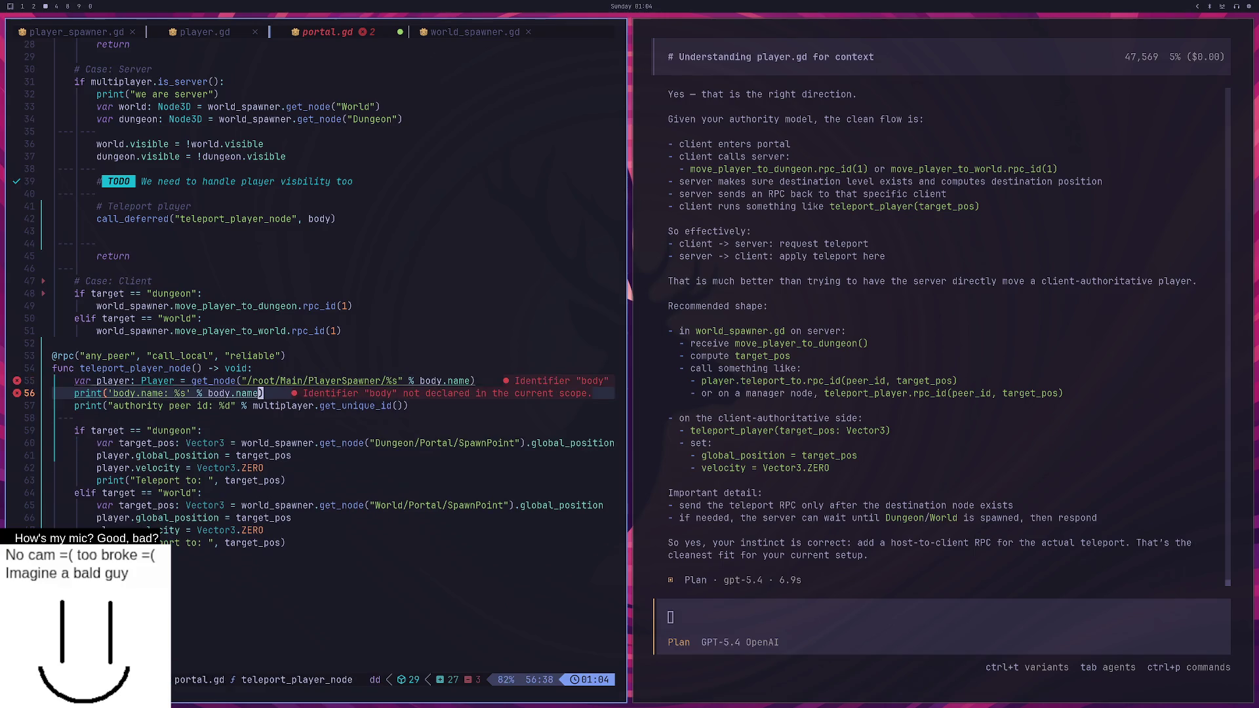
{"action": "key", "text": "g"}
{"action": "key", "text": "k"}
{"action": "key", "text": "P"}
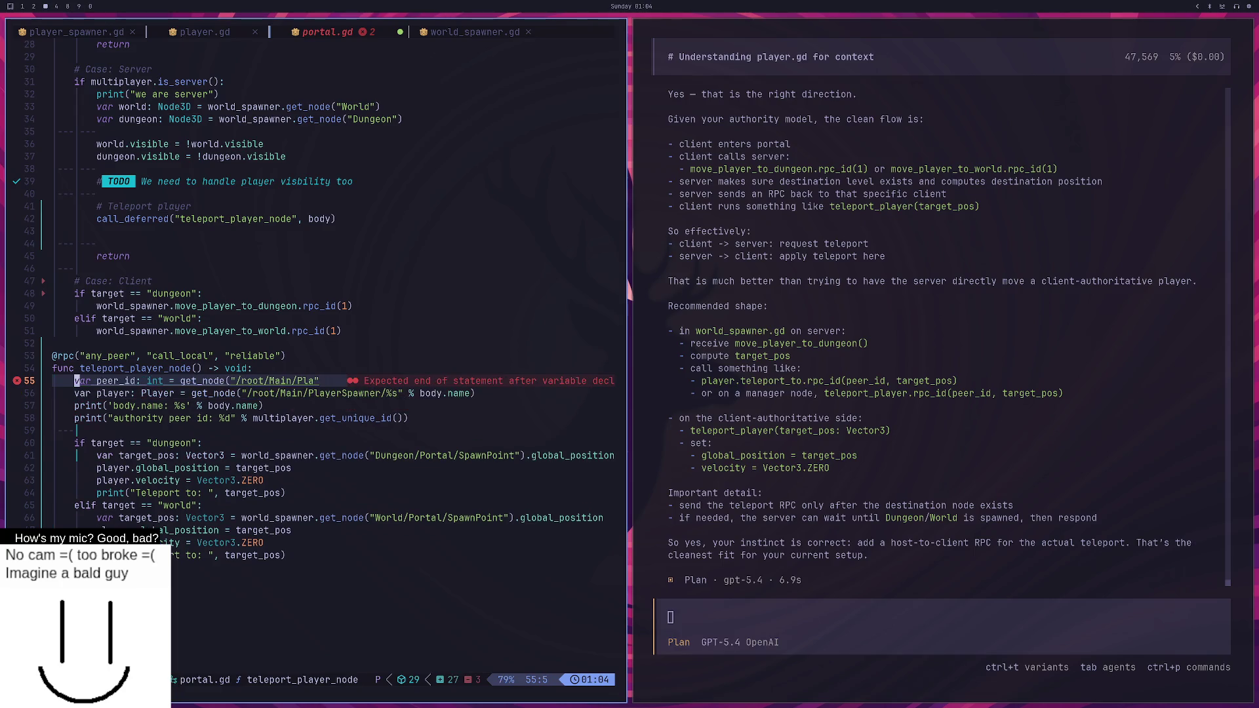
{"action": "key", "text": "A"}
{"action": "key", "text": "BackSpace"}
{"action": "key", "text": "BackSpace"}
{"action": "key", "text": "BackSpace"}
{"action": "key", "text": "BackSpace"}
{"action": "key", "text": "BackSpace"}
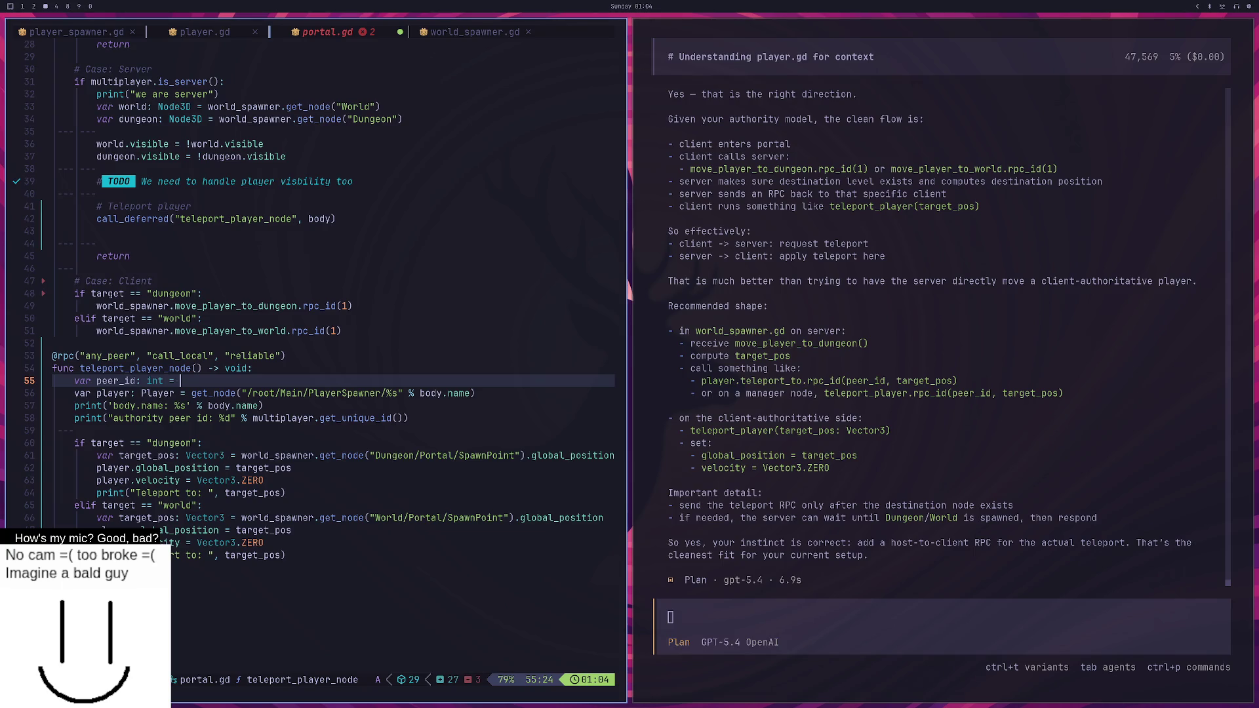
{"action": "type", "text": "multiplayer.get"}
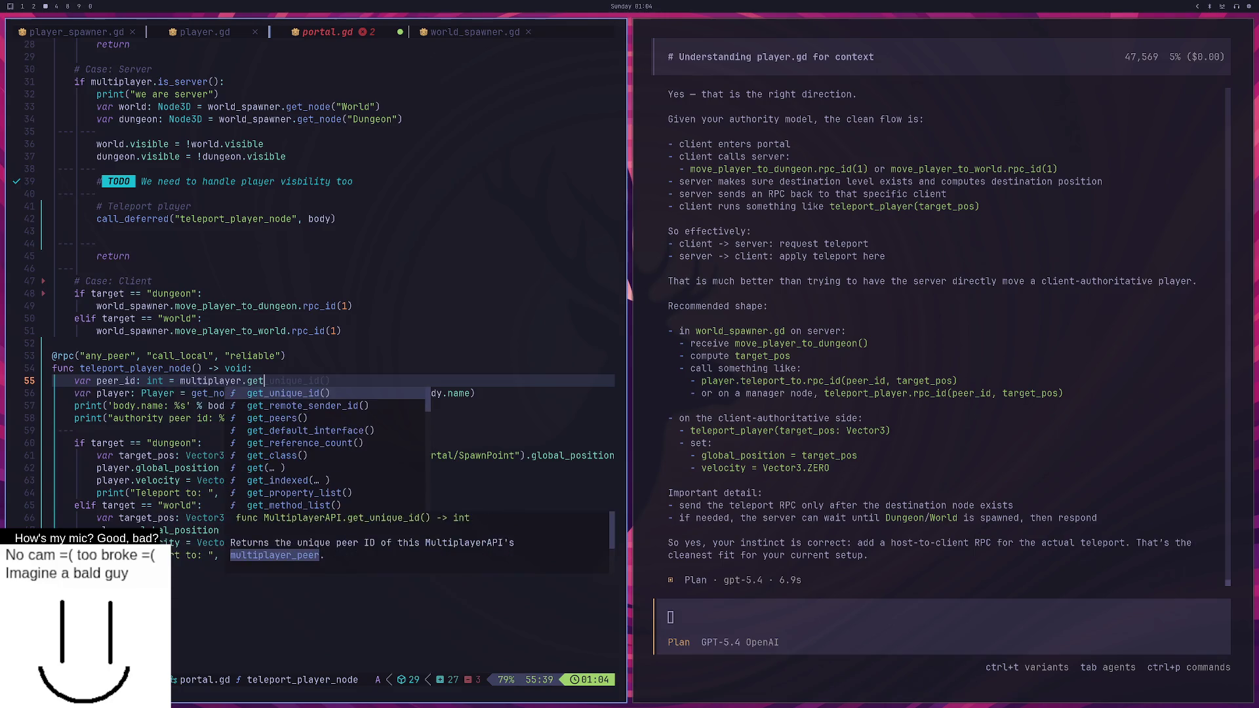
{"action": "key", "text": "Return"}
{"action": "key", "text": "Escape"}
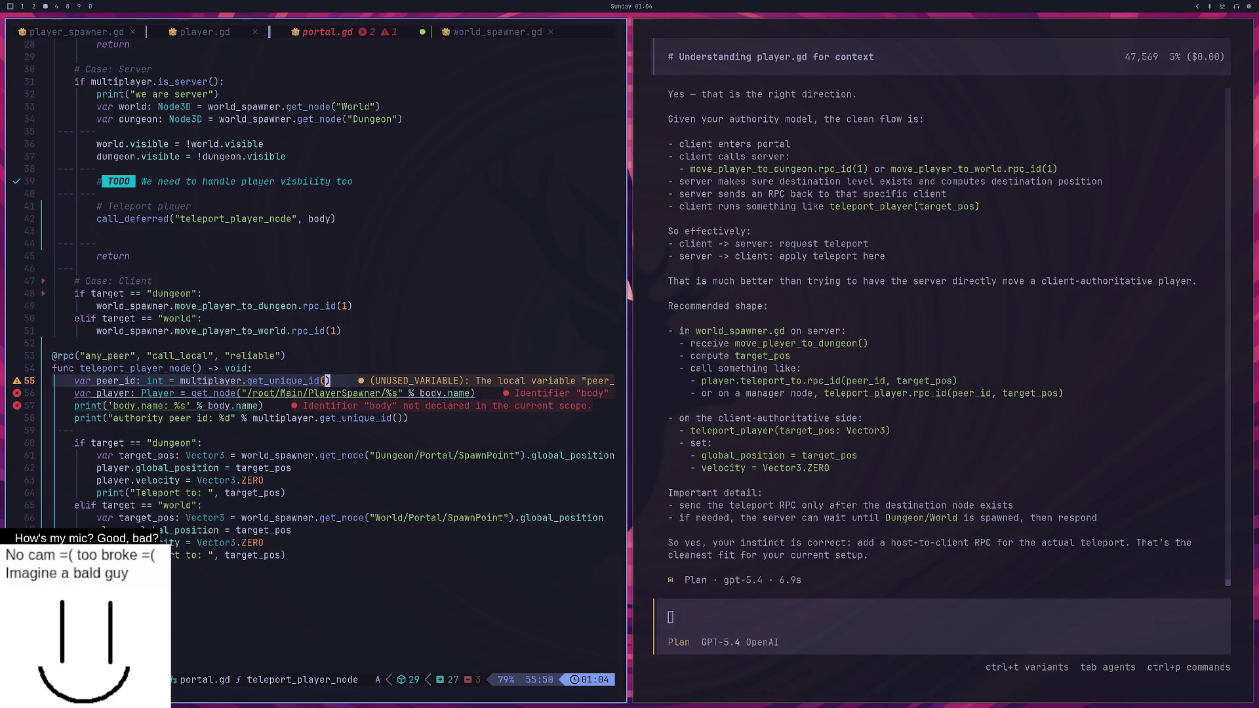
Make the player get_node lookup use peer_id instead of body.name.
{"action": "key", "text": "j"}
{"action": "key", "text": "A"}
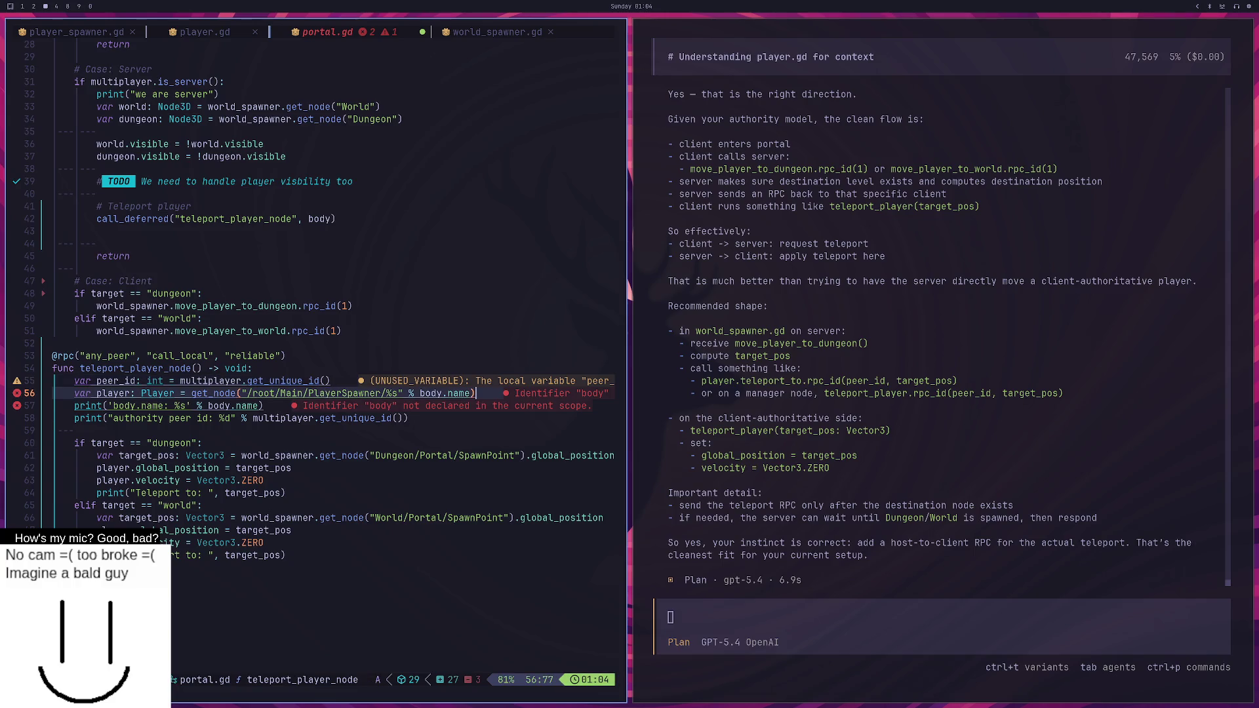
{"action": "key", "text": "BackSpace"}
{"action": "key", "text": "BackSpace"}
{"action": "key", "text": "BackSpace"}
{"action": "key", "text": "BackSpace"}
{"action": "key", "text": "BackSpace"}
{"action": "key", "text": "BackSpace"}
{"action": "type", "text": "peer_id"}
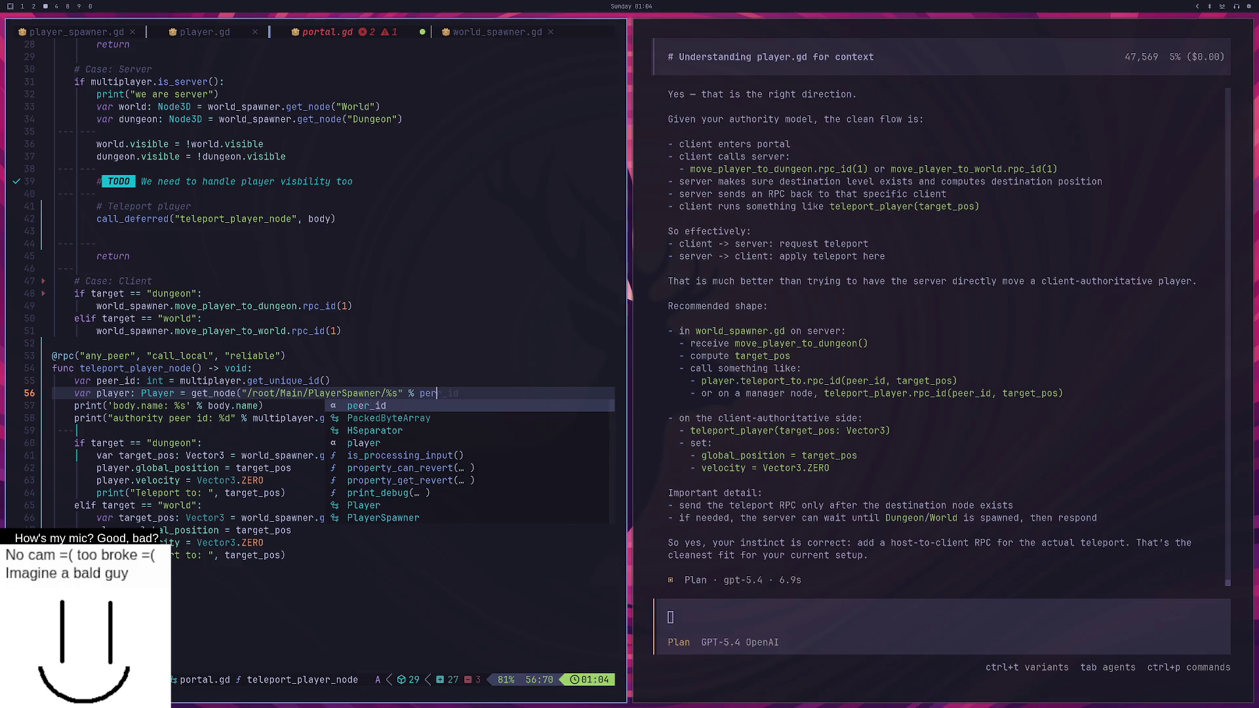
{"action": "key", "text": "Escape"}
{"action": "type", "text": ")"}
{"action": "key", "text": "Escape"}
Delete the two debug print lines and save portal.gd.
{"action": "key", "text": "j"}
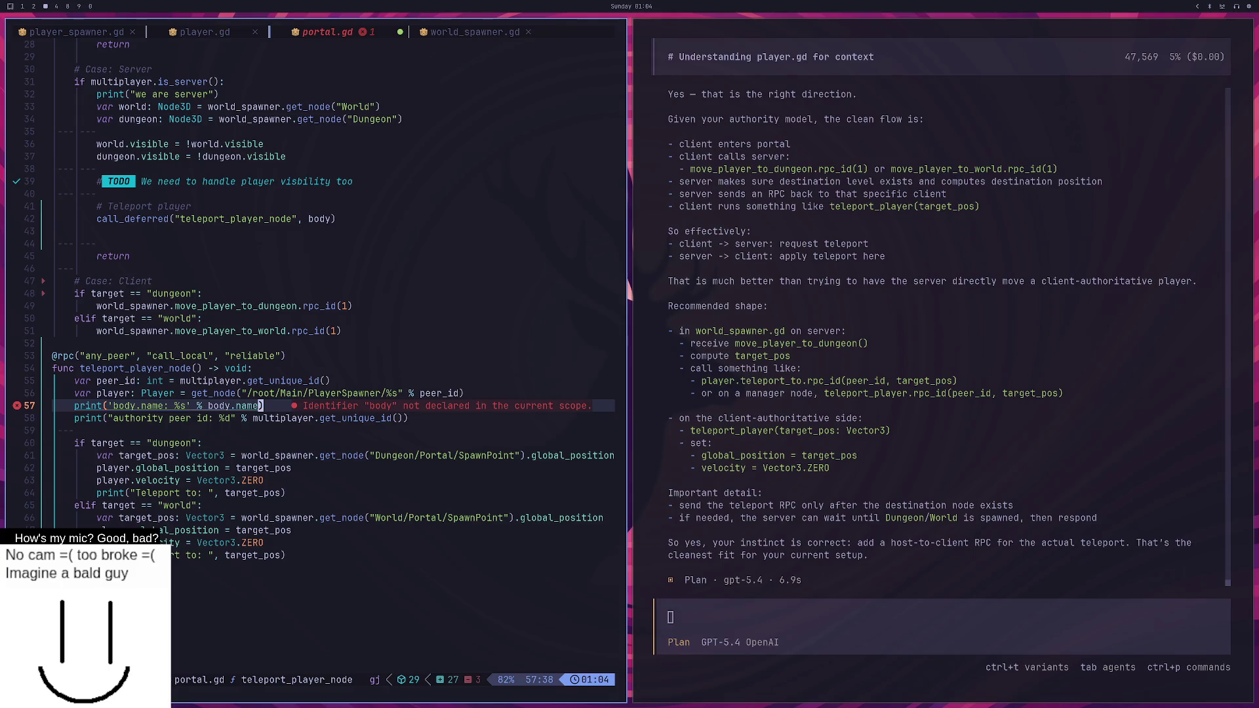
{"action": "key", "text": "d"}
{"action": "key", "text": "d"}
{"action": "key", "text": "d"}
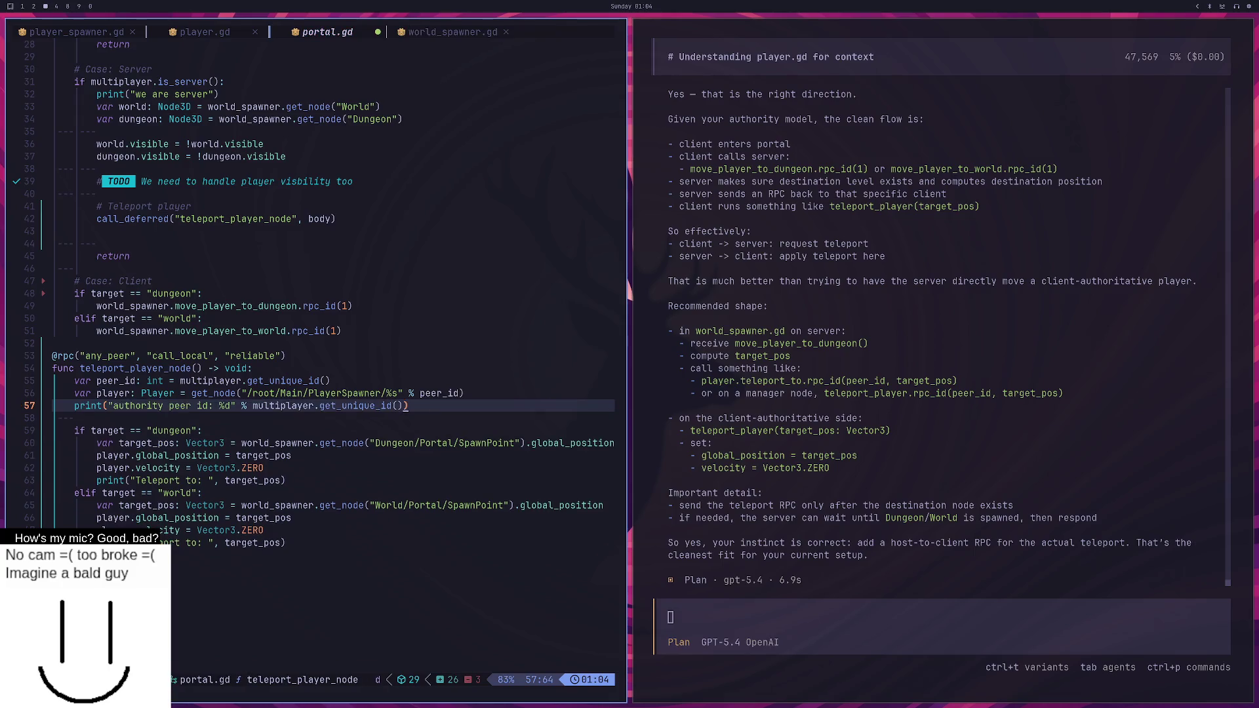
{"action": "key", "text": "j"}
{"action": "key", "text": "j"}
{"action": "key", "text": "j"}
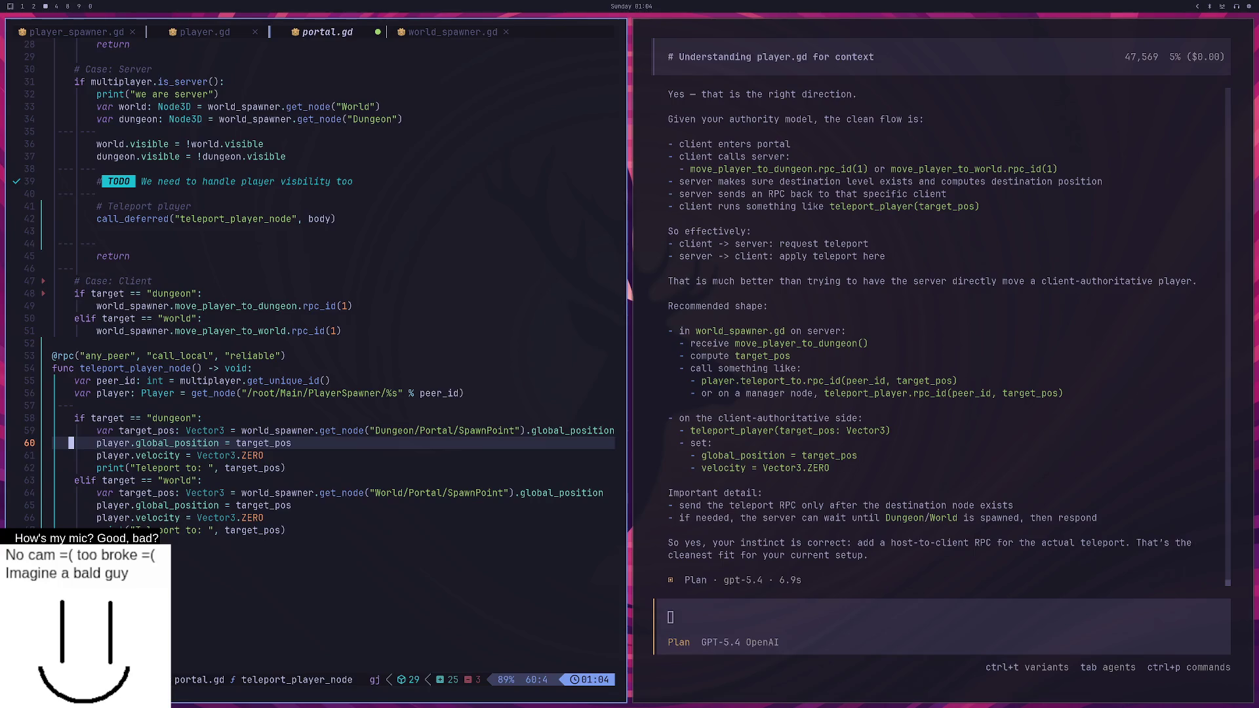
{"action": "type", "text": ":w"}
{"action": "key", "text": "Return"}
{"action": "key", "text": "super+2"}
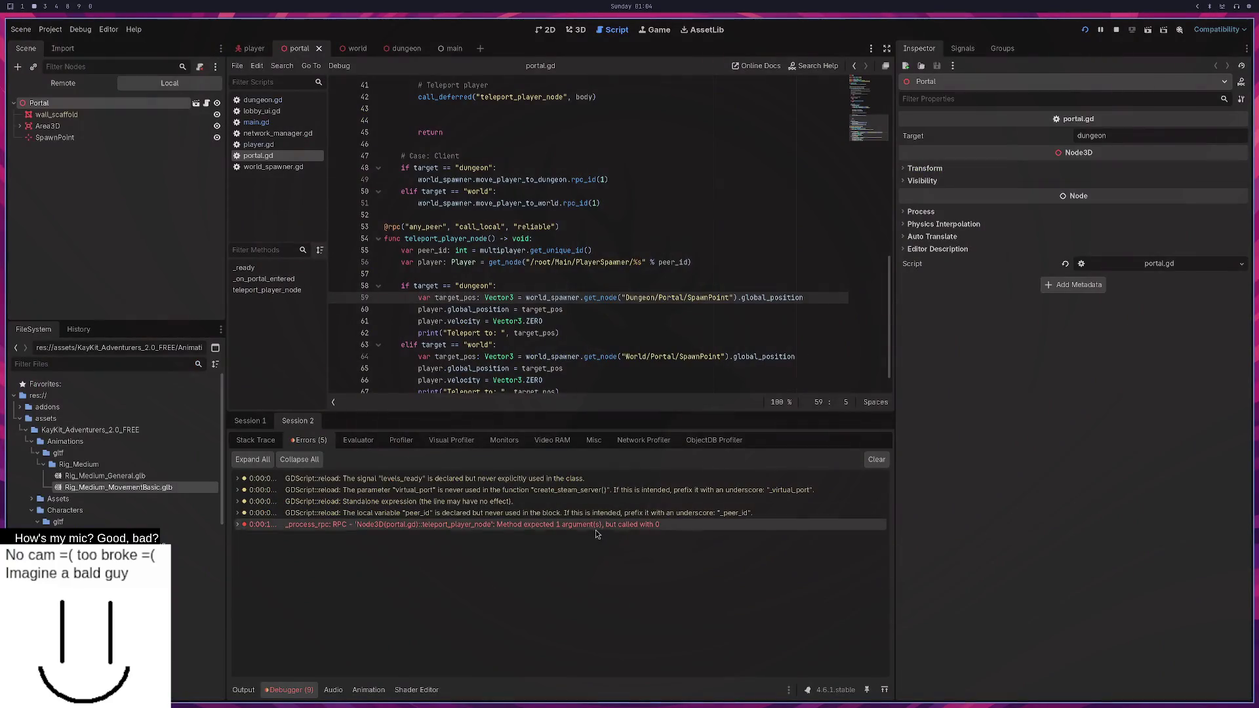
Launch the game with a LAN host and joined client, and run the client into the portal.
{"action": "left_click", "coordinate": [1085, 30]}
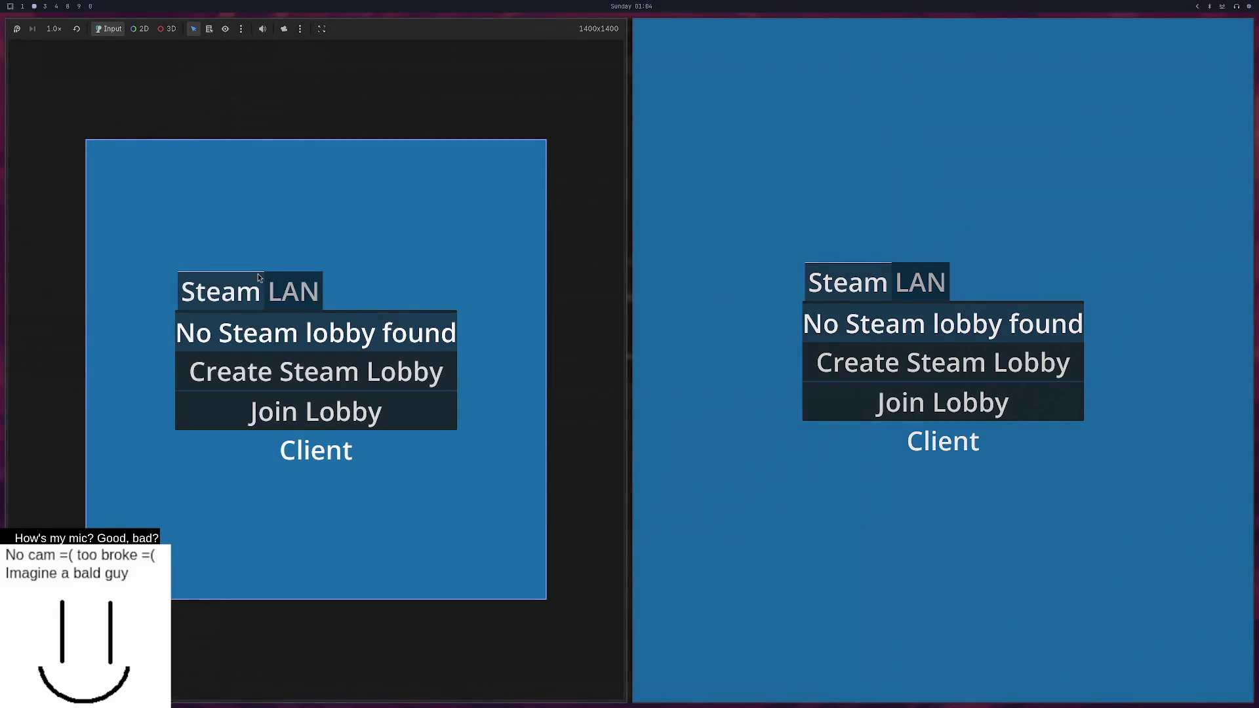
{"action": "left_click", "coordinate": [278, 290]}
{"action": "left_click", "coordinate": [284, 372]}
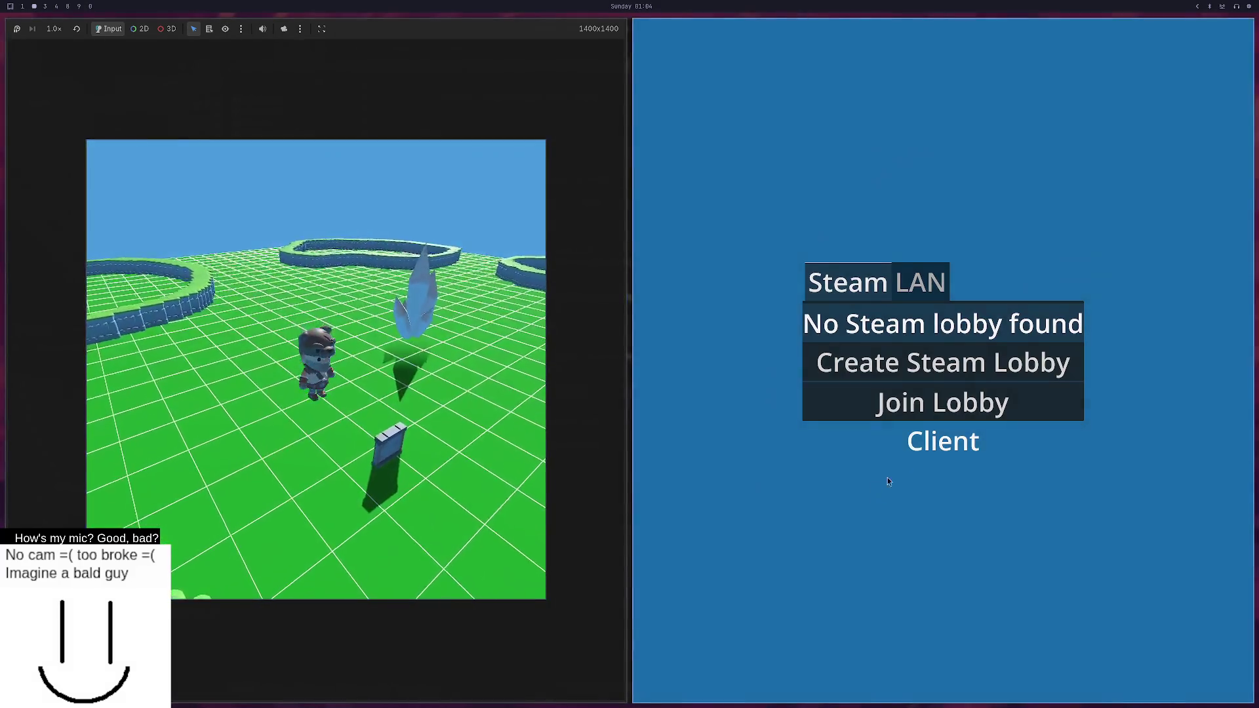
{"action": "left_click", "coordinate": [926, 282]}
{"action": "left_click", "coordinate": [958, 408]}
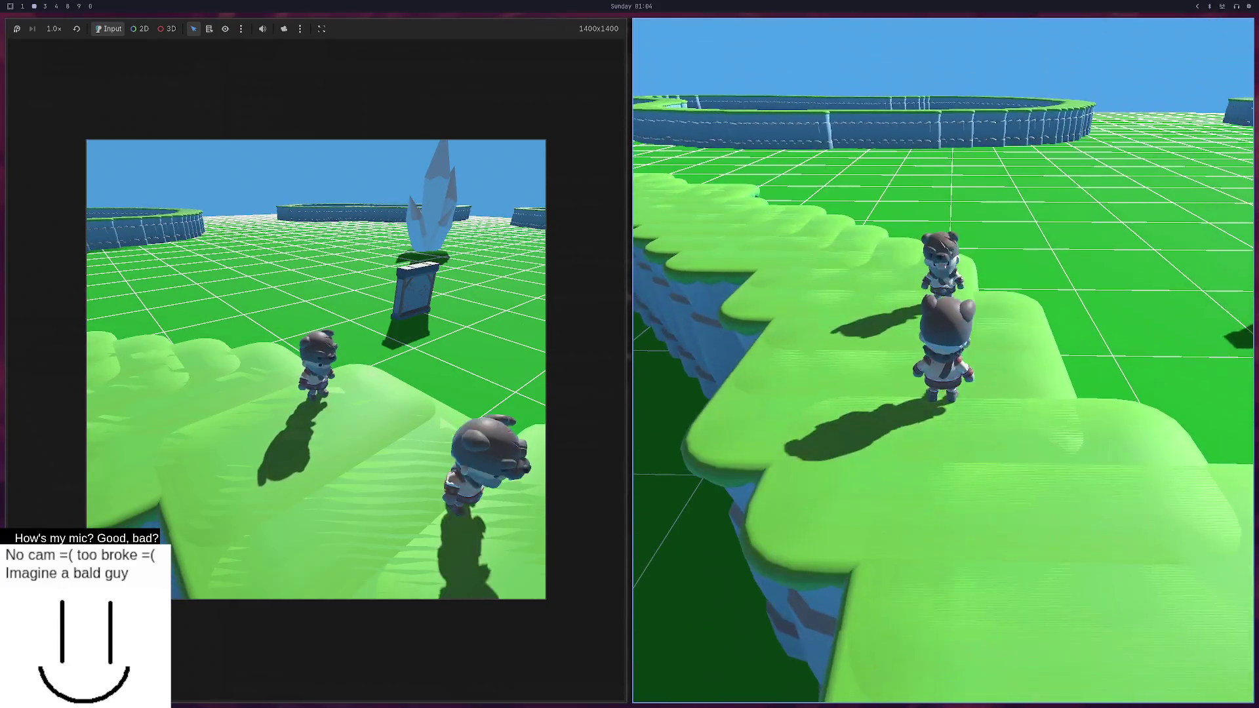
{"action": "key", "text": "w"}
{"action": "key", "text": "w"}
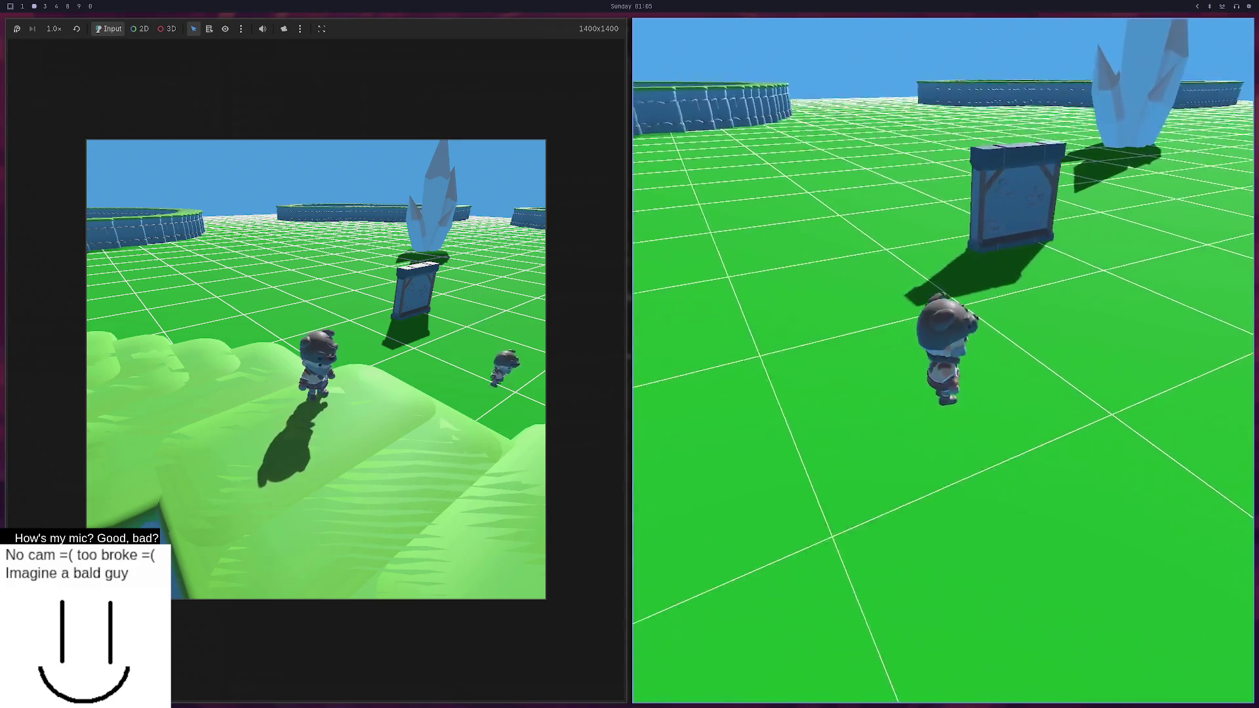
{"action": "key", "text": "w"}
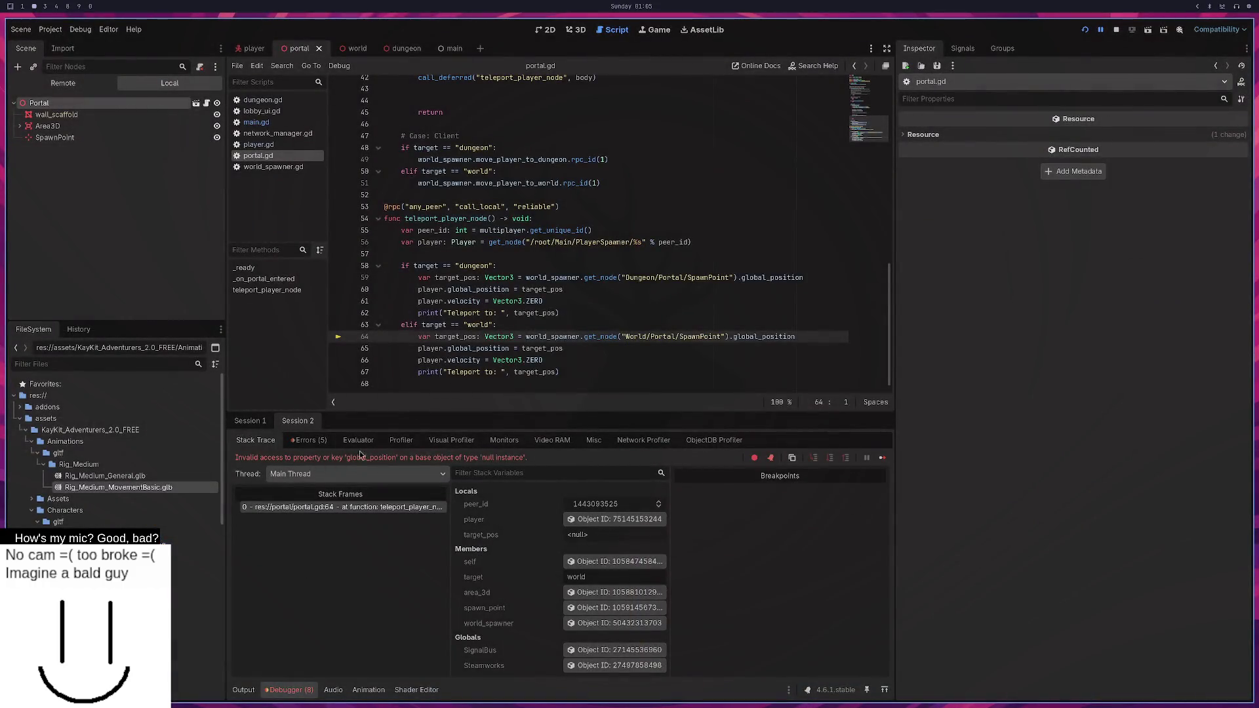
Expand the World/Portal/SpawnPoint Node not found error, compare both sessions, and view the Remote scene tree.
{"action": "left_click", "coordinate": [308, 440]}
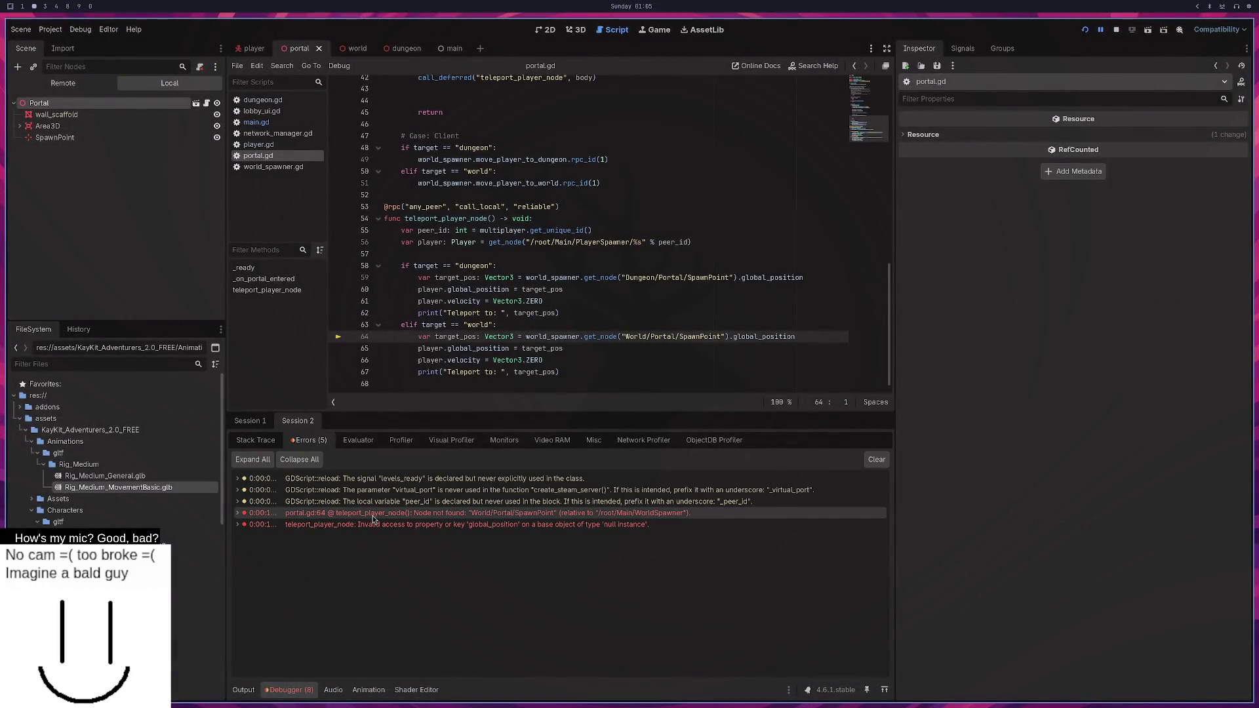
{"action": "left_click", "coordinate": [458, 515]}
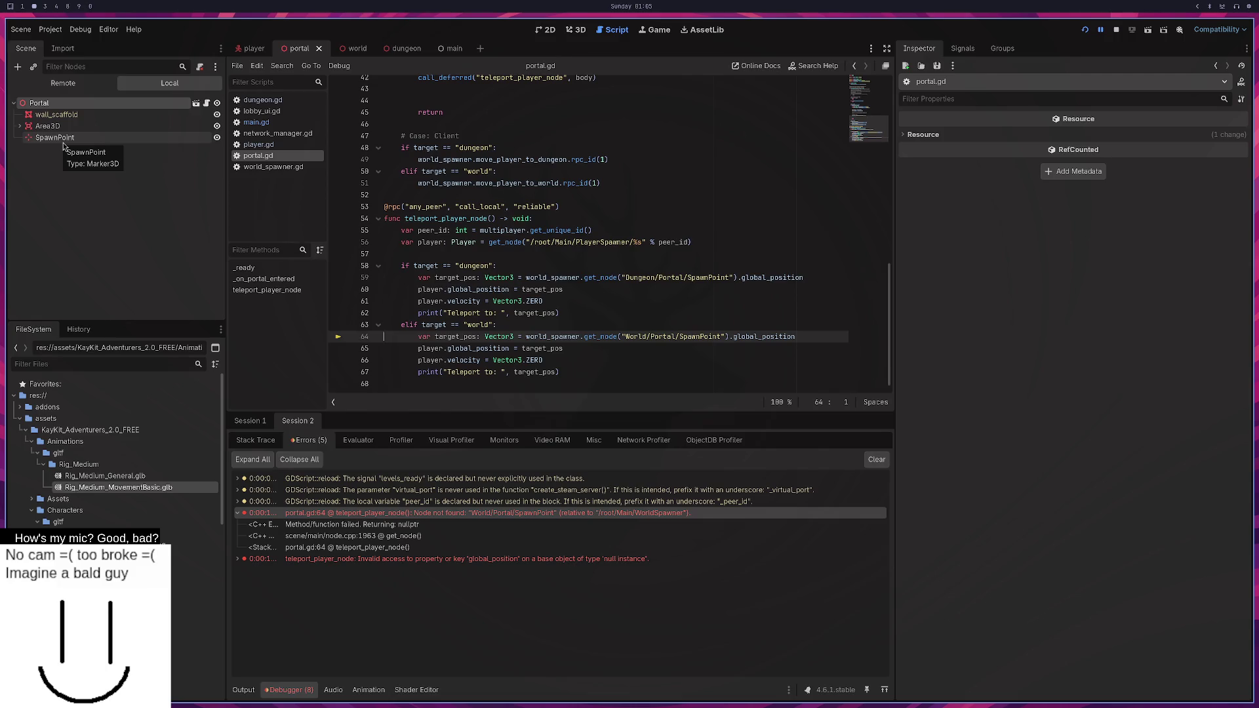
{"action": "left_click", "coordinate": [264, 421]}
{"action": "left_click", "coordinate": [279, 421]}
{"action": "left_click", "coordinate": [63, 83]}
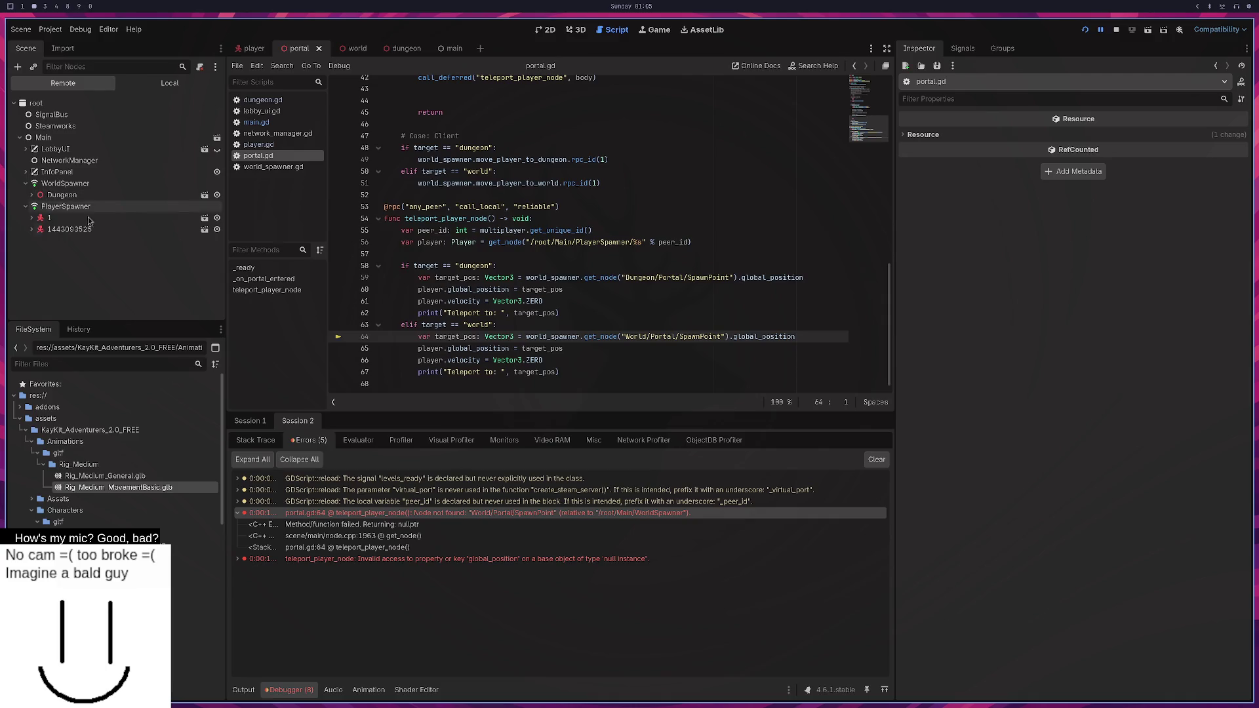
{"action": "double_click", "coordinate": [437, 514]}
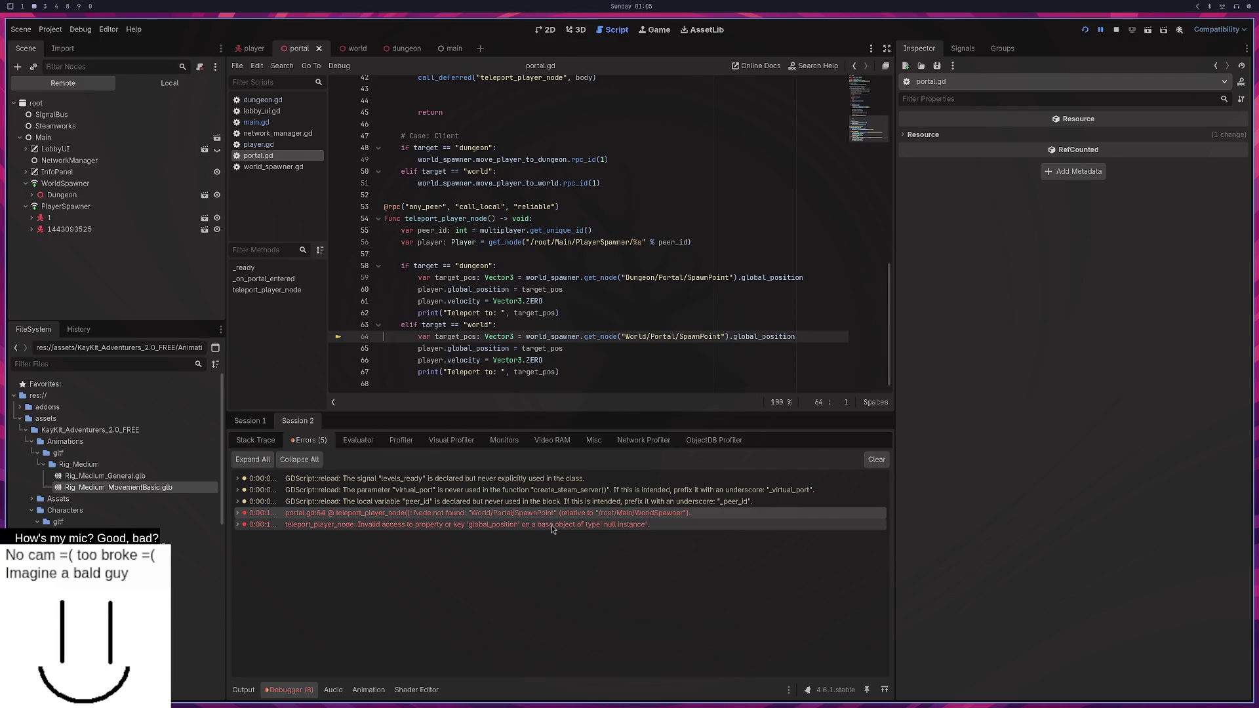
{"action": "mouse_move", "coordinate": [552, 525]}
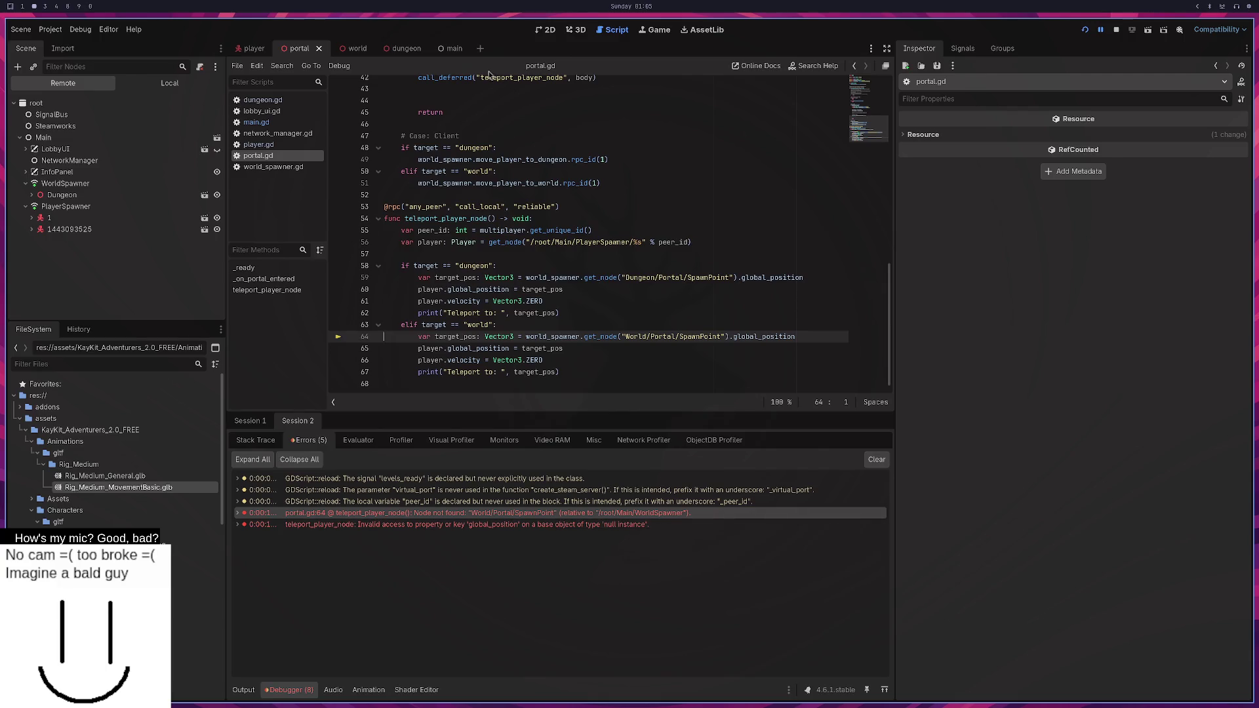
{"action": "key", "text": "super+3"}
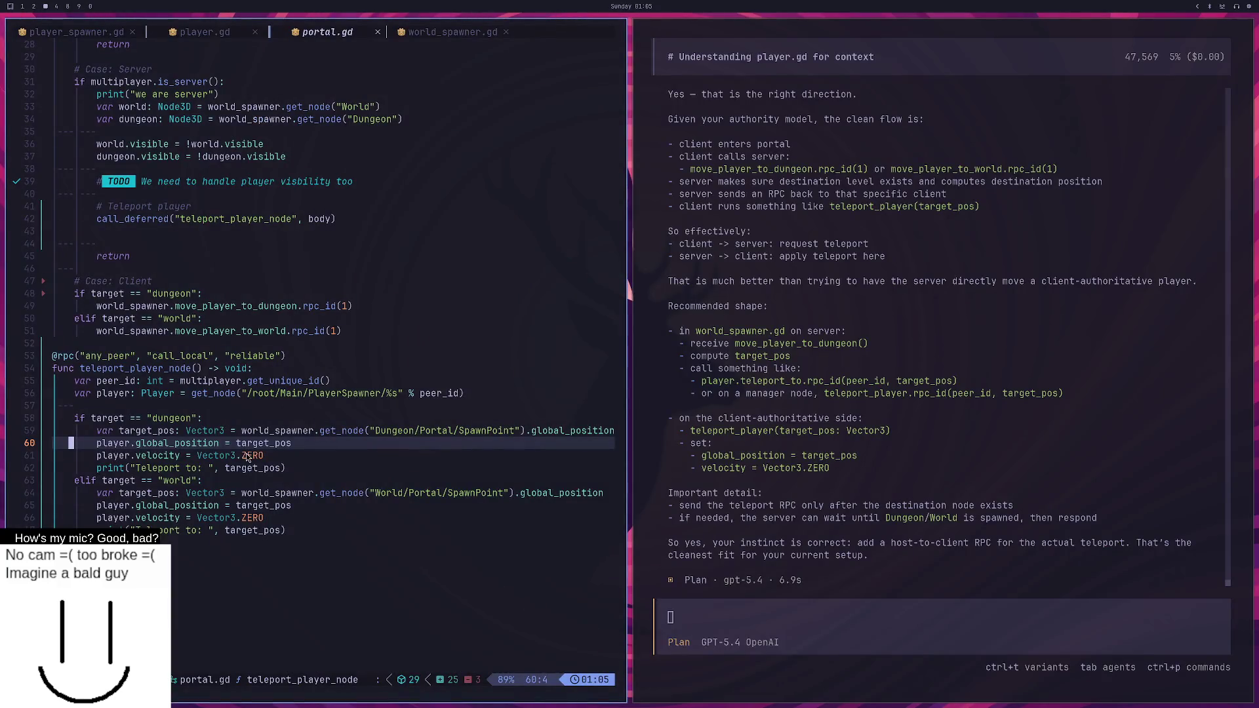
Open world_spawner.gd and move to the teleport call in move_player_to_dungeon.
{"action": "left_click", "coordinate": [249, 457]}
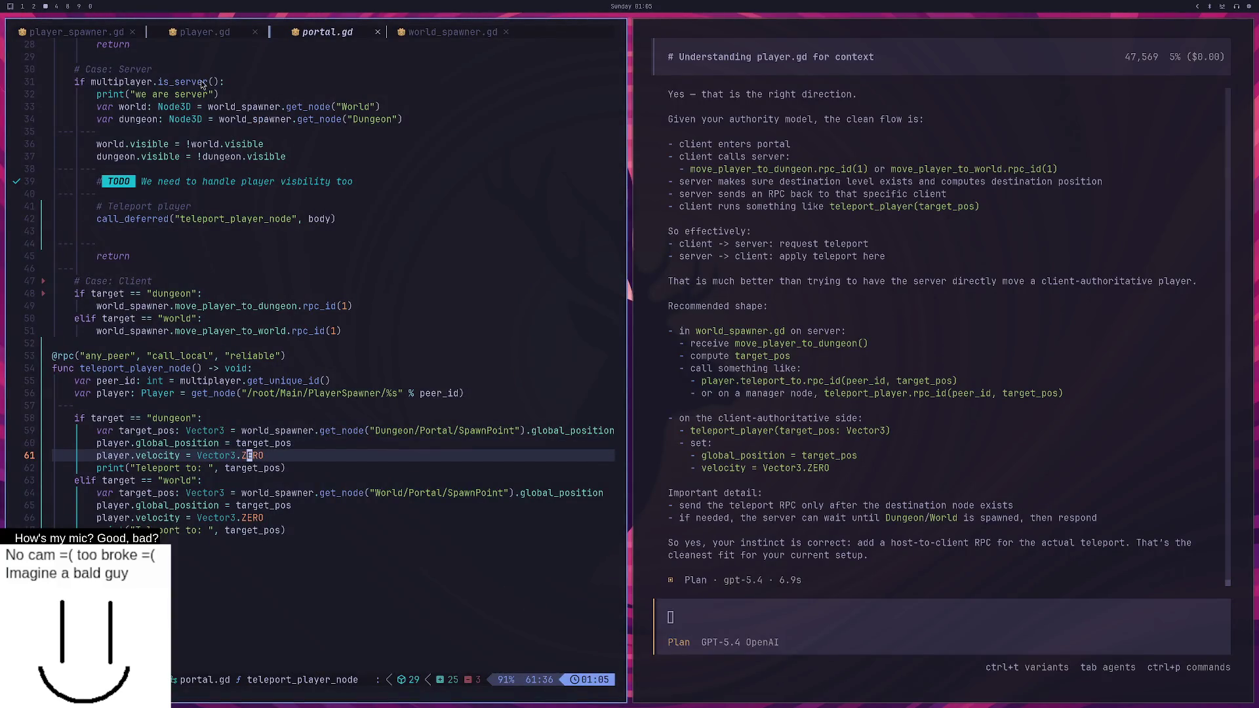
{"action": "left_click", "coordinate": [428, 33]}
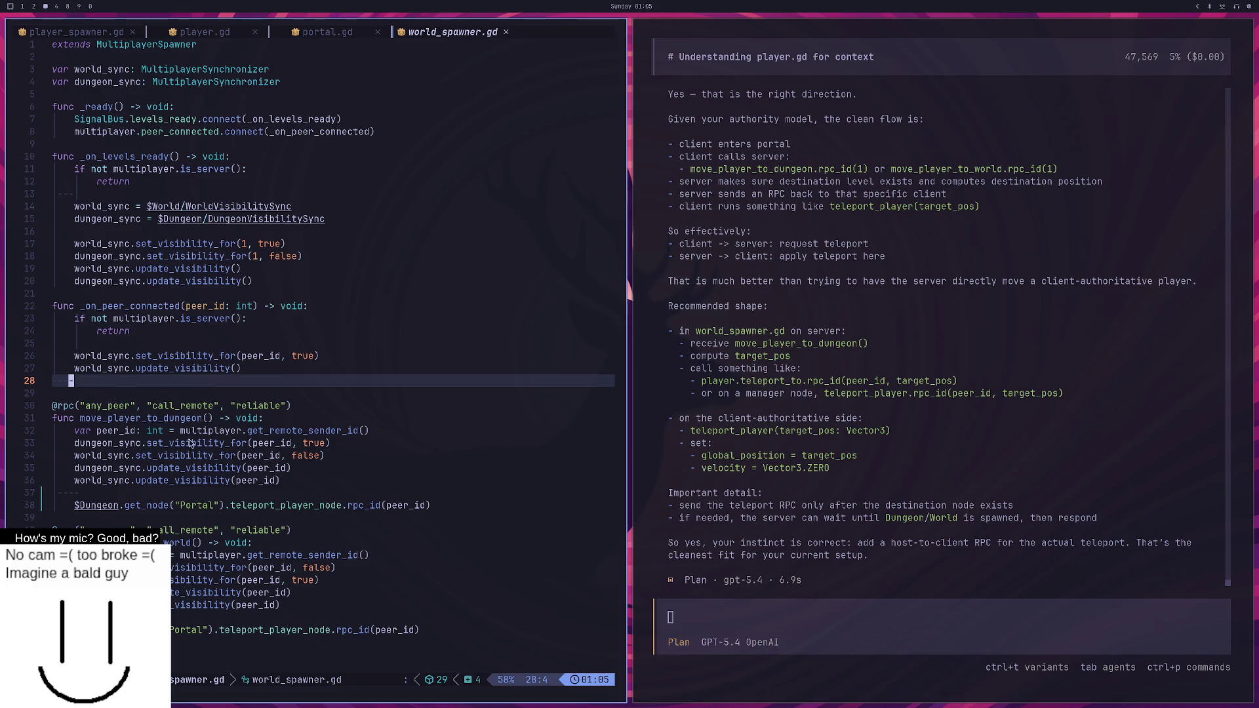
{"action": "left_click", "coordinate": [162, 457]}
{"action": "left_click", "coordinate": [191, 485]}
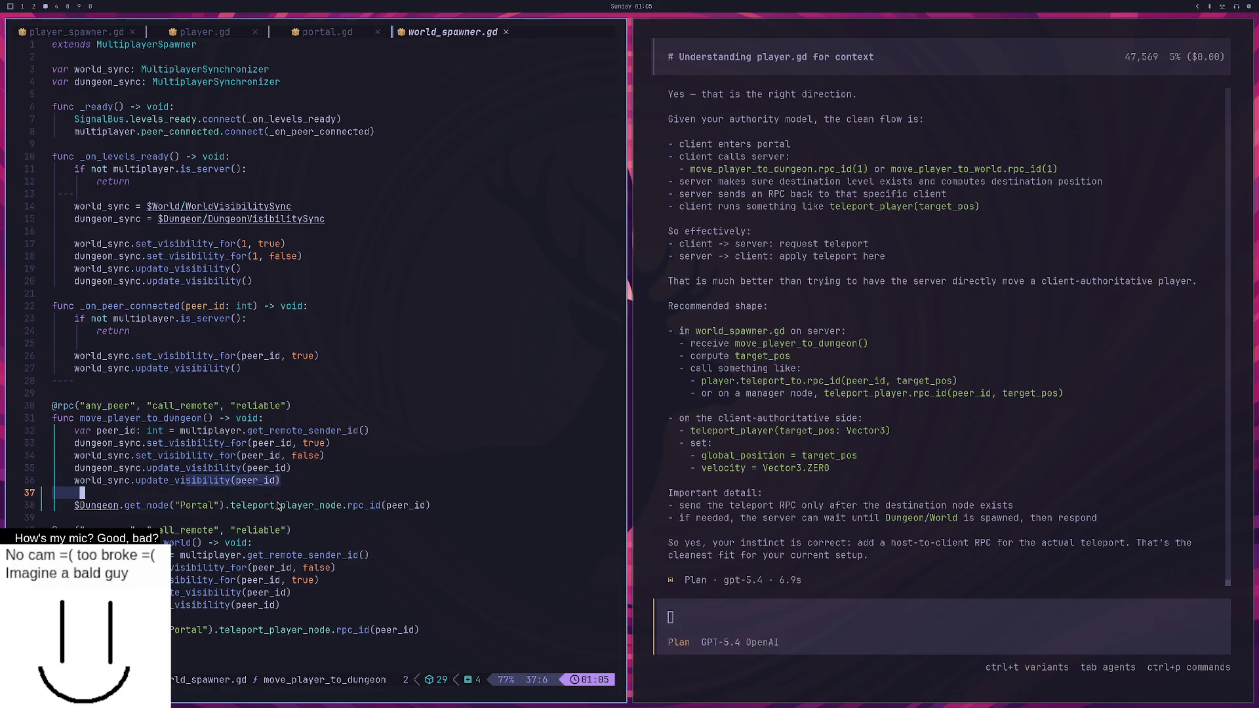
{"action": "left_click", "coordinate": [294, 491]}
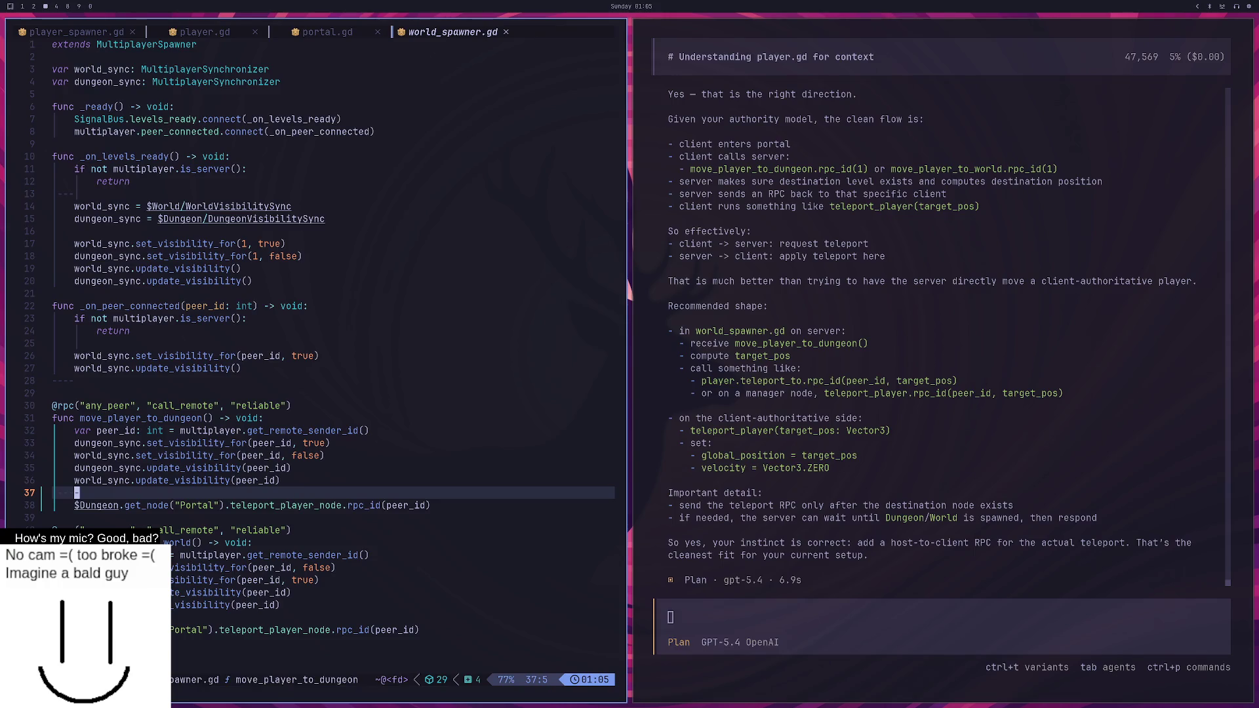
Select lines 30–38 of move_player_to_dungeon and focus the opencode chat input.
{"action": "key", "text": "g"}
{"action": "key", "text": "k"}
{"action": "key", "text": "g"}
{"action": "key", "text": "k"}
{"action": "mouse_move", "coordinate": [432, 505]}
{"action": "left_mouse_down"}
{"action": "mouse_move", "coordinate": [275, 493]}
{"action": "mouse_move", "coordinate": [39, 407]}
{"action": "left_mouse_up"}
{"action": "left_click", "coordinate": [790, 616]}
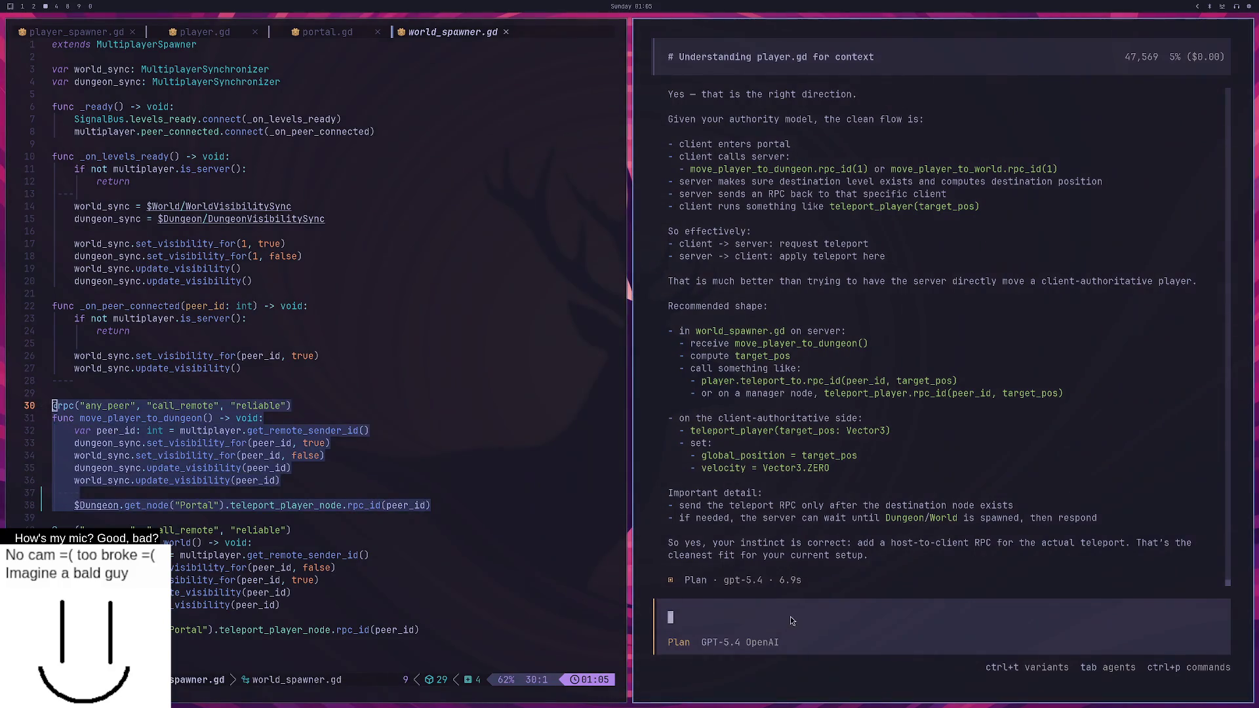
Send a pasted print line to the AI chat, then interrupt its reply.
{"action": "type", "text": "print(\"authority peer id: %d\" % multiplayer.get_unique_id())"}
{"action": "key", "text": "shift+Return"}
{"action": "key", "text": "Up"}
{"action": "key", "text": "Up"}
{"action": "key", "text": "Up"}
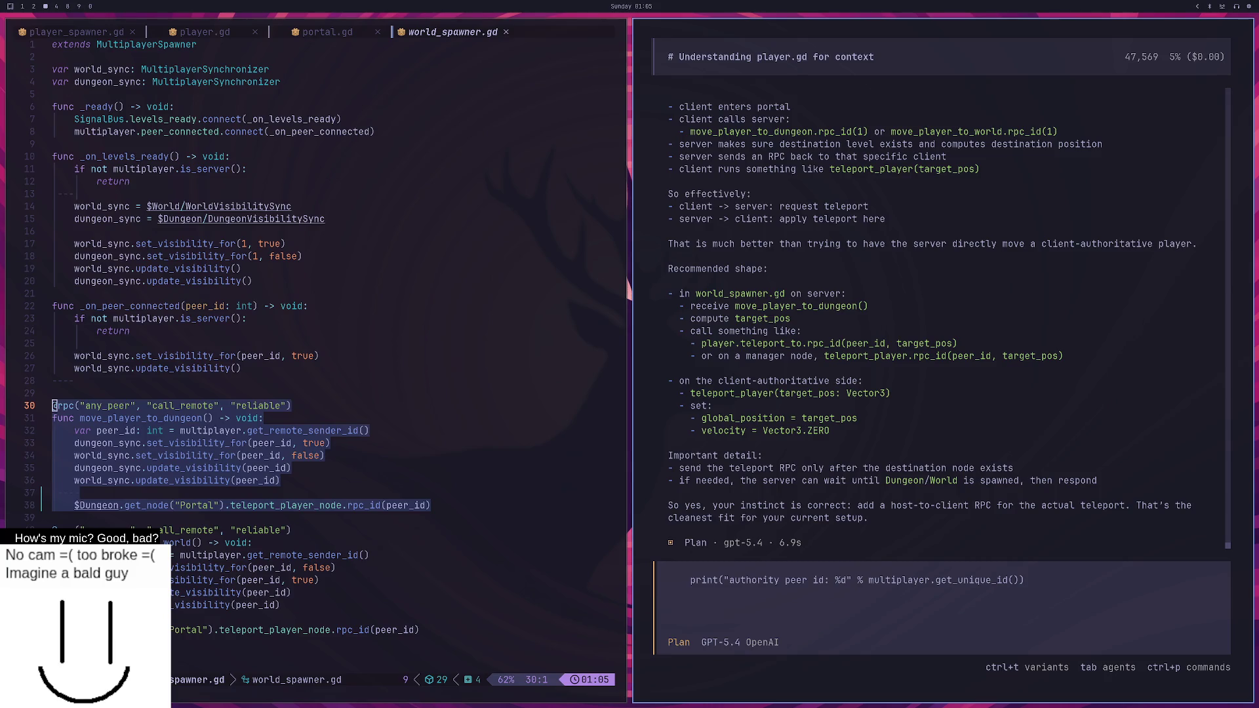
{"action": "key", "text": "Return"}
{"action": "key", "text": "Escape"}
{"action": "key", "text": "Escape"}
Copy the 9 selected lines and paste them into the chat message.
{"action": "right_click", "coordinate": [327, 472]}
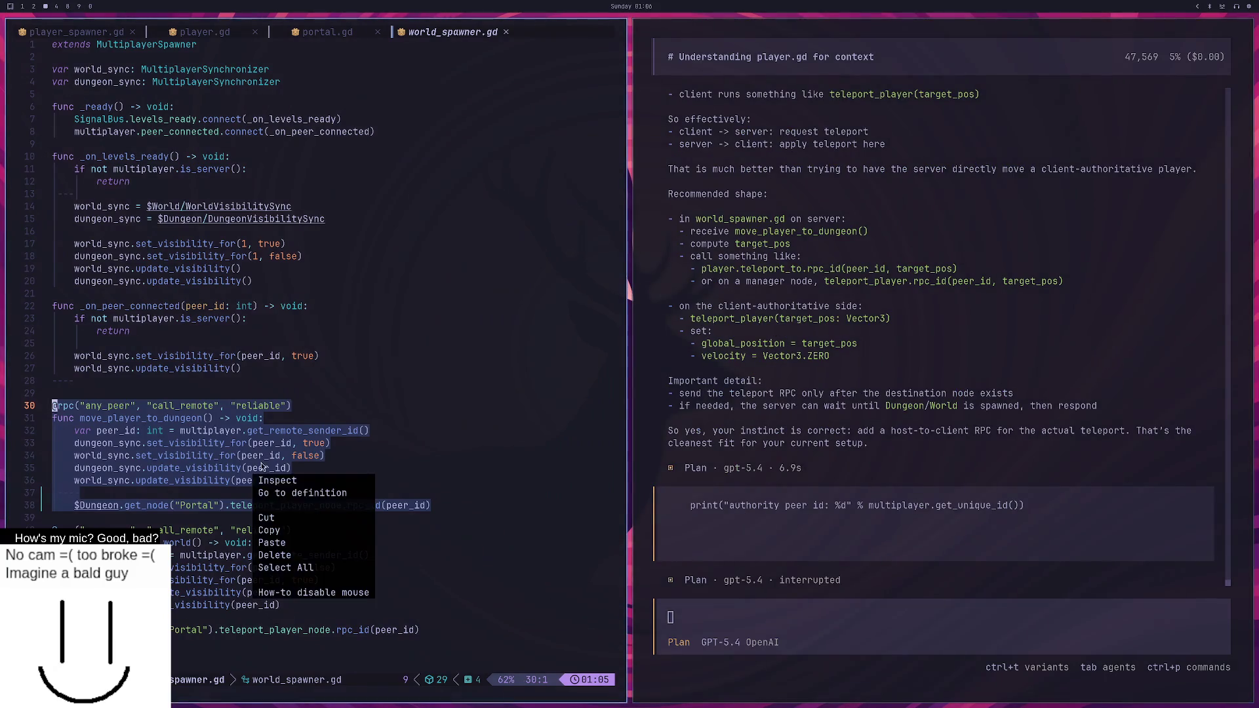
{"action": "left_click", "coordinate": [347, 530]}
{"action": "left_click", "coordinate": [701, 557]}
{"action": "key", "text": "Escape"}
{"action": "key", "text": "ctrl+v"}
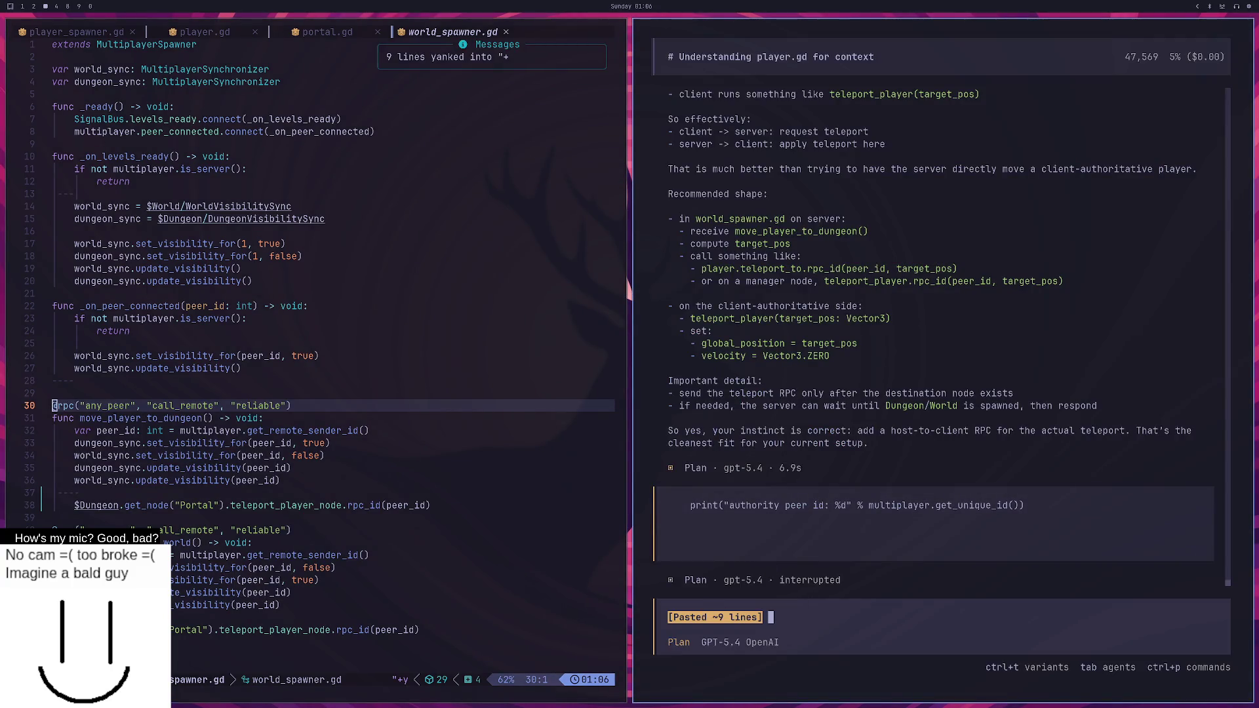
{"action": "key", "text": "shift+Return"}
{"action": "key", "text": "shift+Return"}
{"action": "key", "text": "shift+Return"}
Send the concern that timing is still wrong because update_visibility may not have finished yet.
{"action": "type", "text": "I think this "}
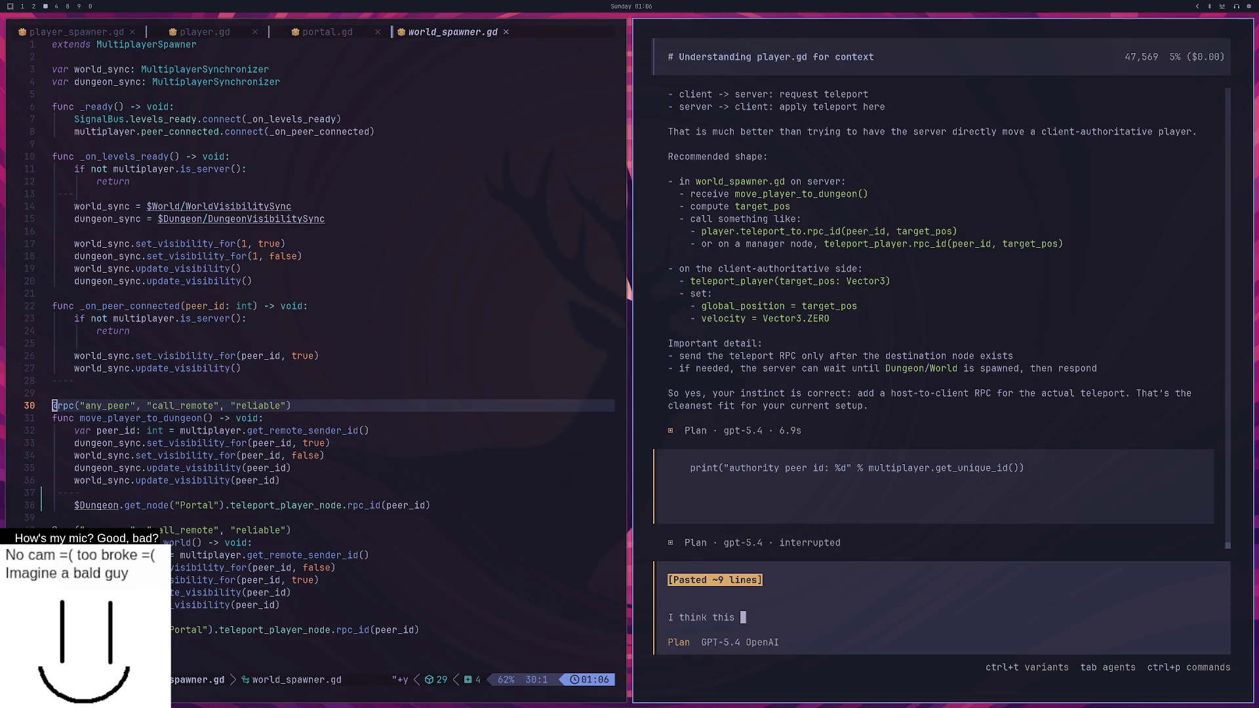
{"action": "type", "text": "still is wrong i nterms of "}
{"action": "type", "text": "timing because updaet v"}
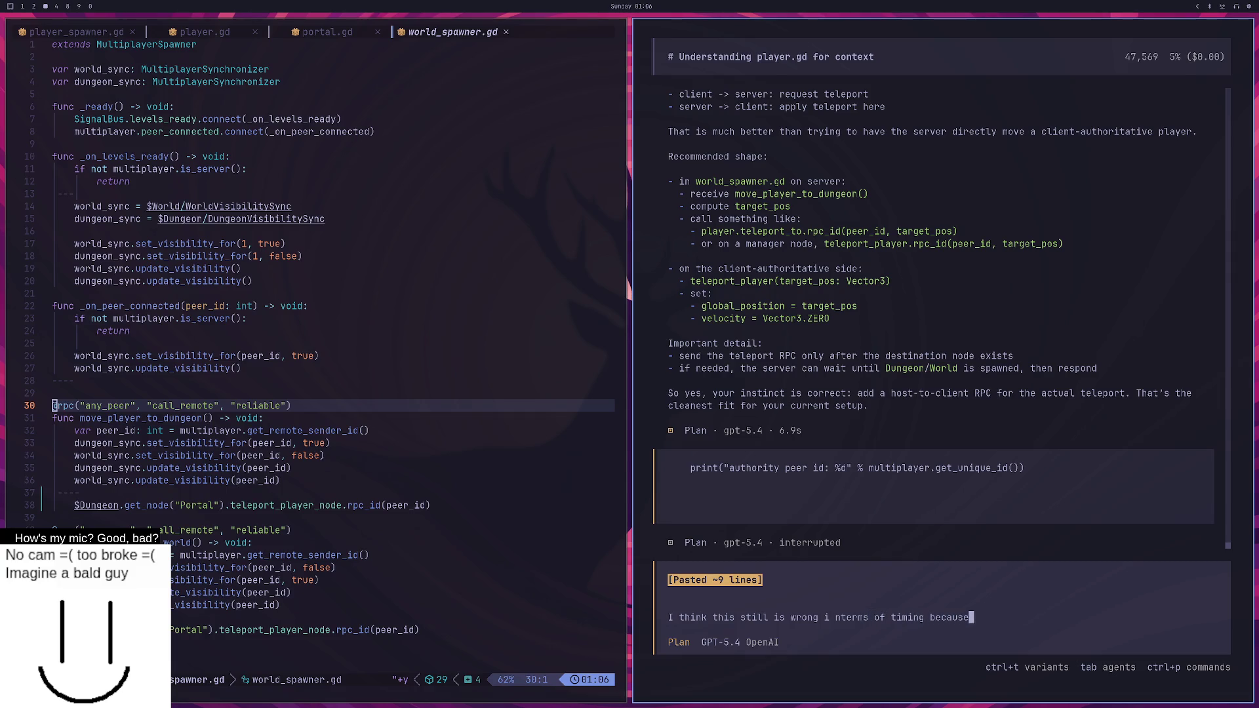
{"action": "type", "text": "isbility pro"}
{"action": "type", "text": "babl"}
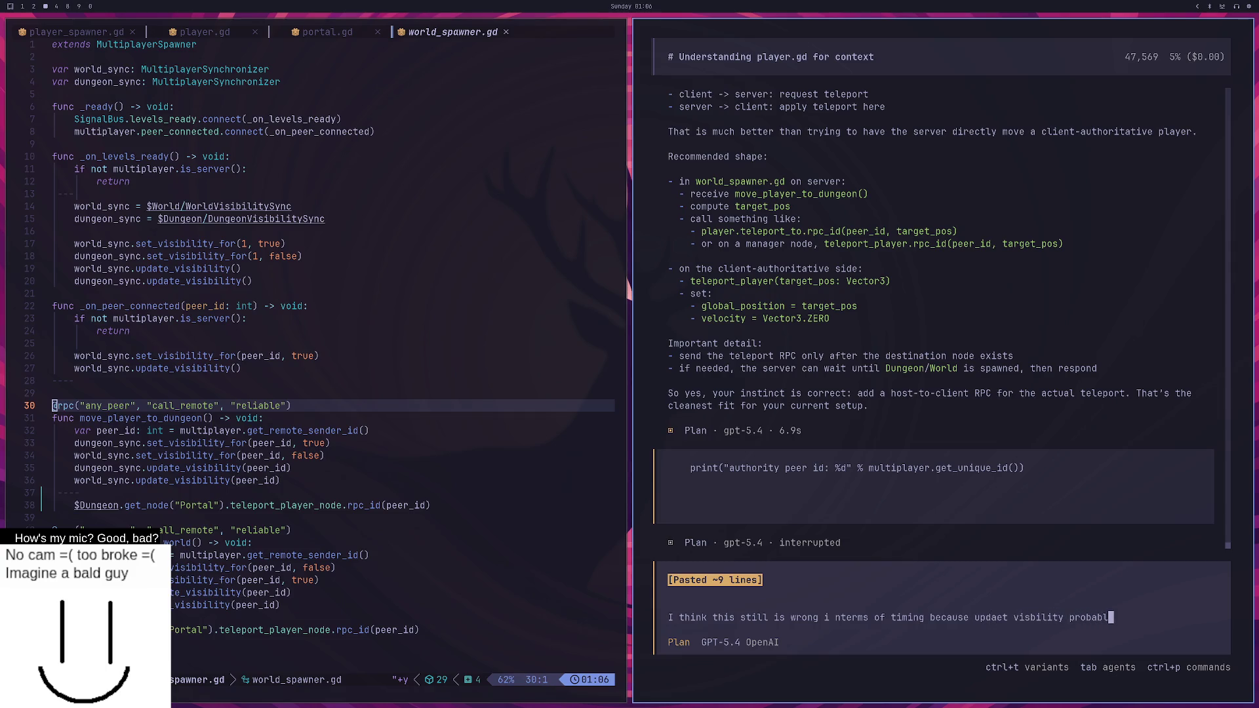
{"action": "type", "text": "y doesnt gaurantee spawn run"}
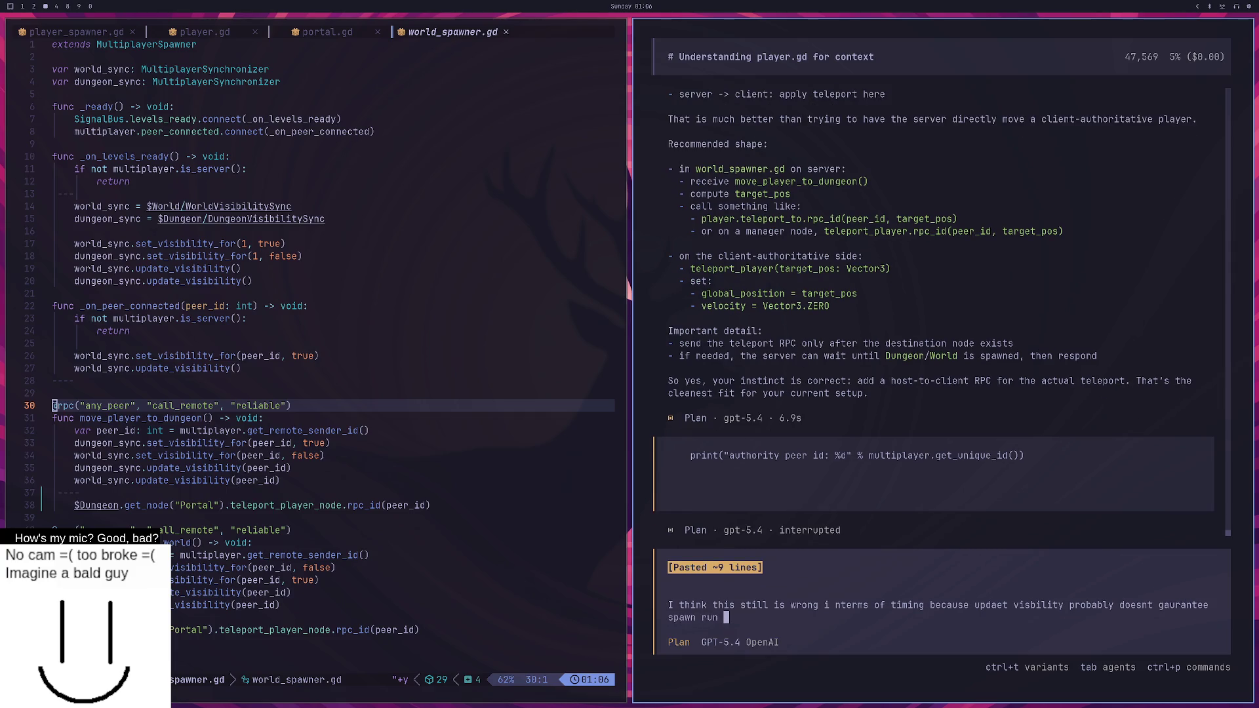
{"action": "key", "text": "BackSpace"}
{"action": "type", "text": "finished yet"}
{"action": "key", "text": "Return"}
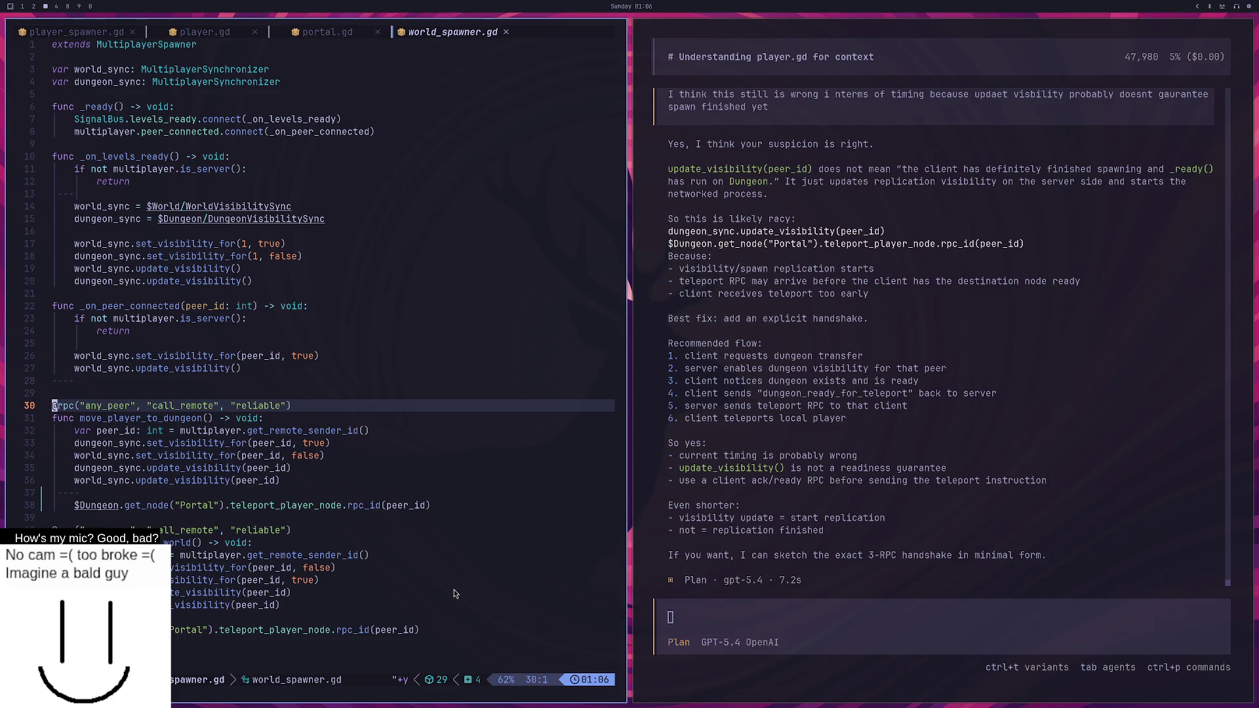
{"action": "left_click", "coordinate": [451, 509]}
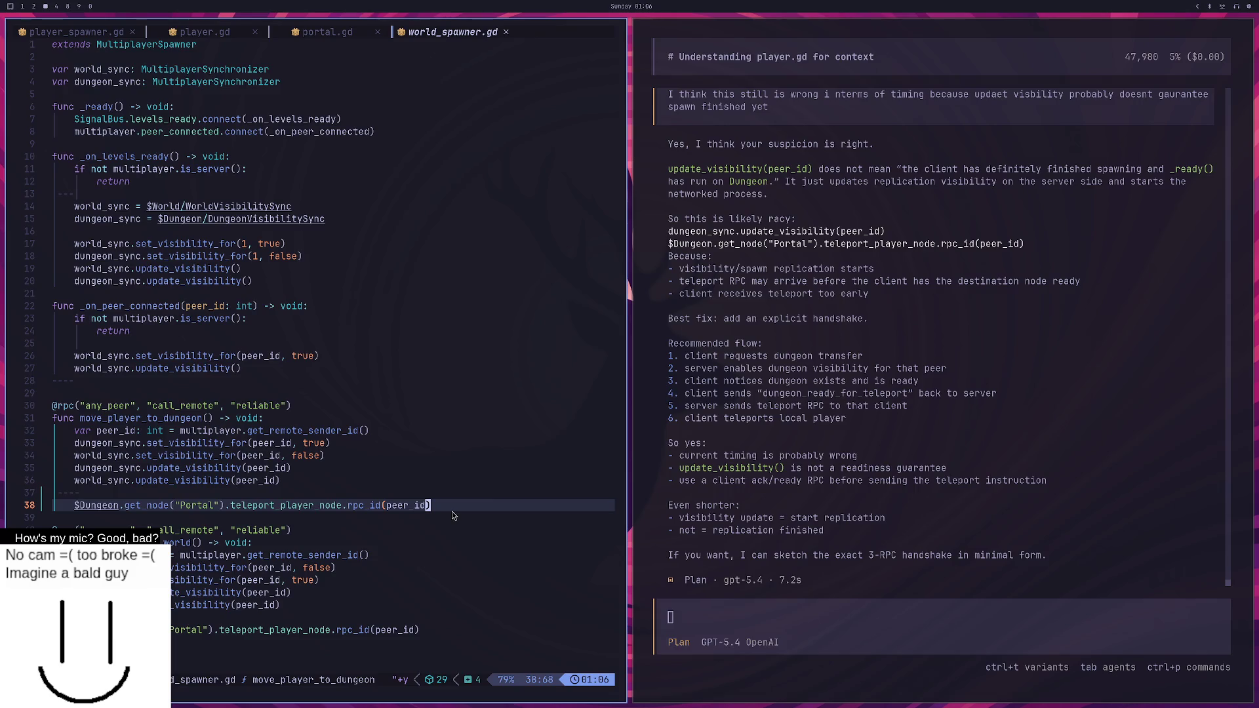
Scroll portal.gd to the top in the Godot editor, then go to the multiplayer docs in the browser.
{"action": "key", "text": "super+2"}
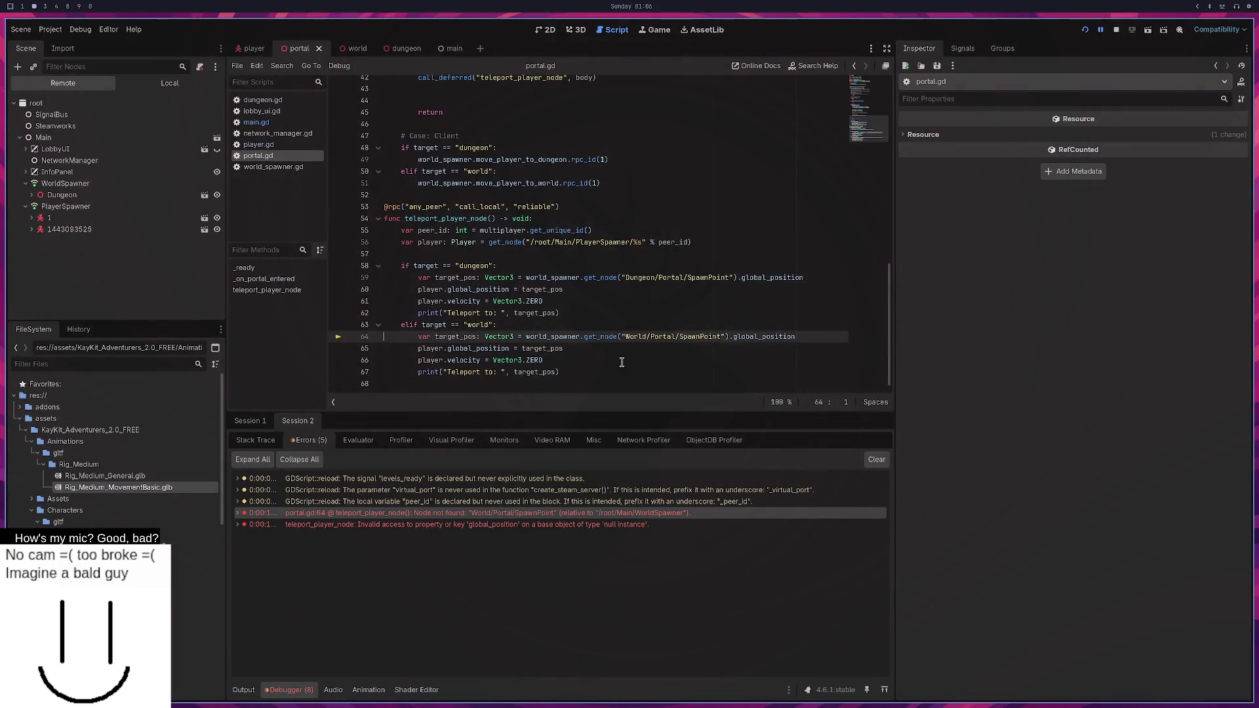
{"action": "scroll", "coordinate": [567, 348], "scroll_direction": "up", "scroll_amount": 10}
{"action": "scroll", "coordinate": [538, 287], "scroll_direction": "up", "scroll_amount": 2}
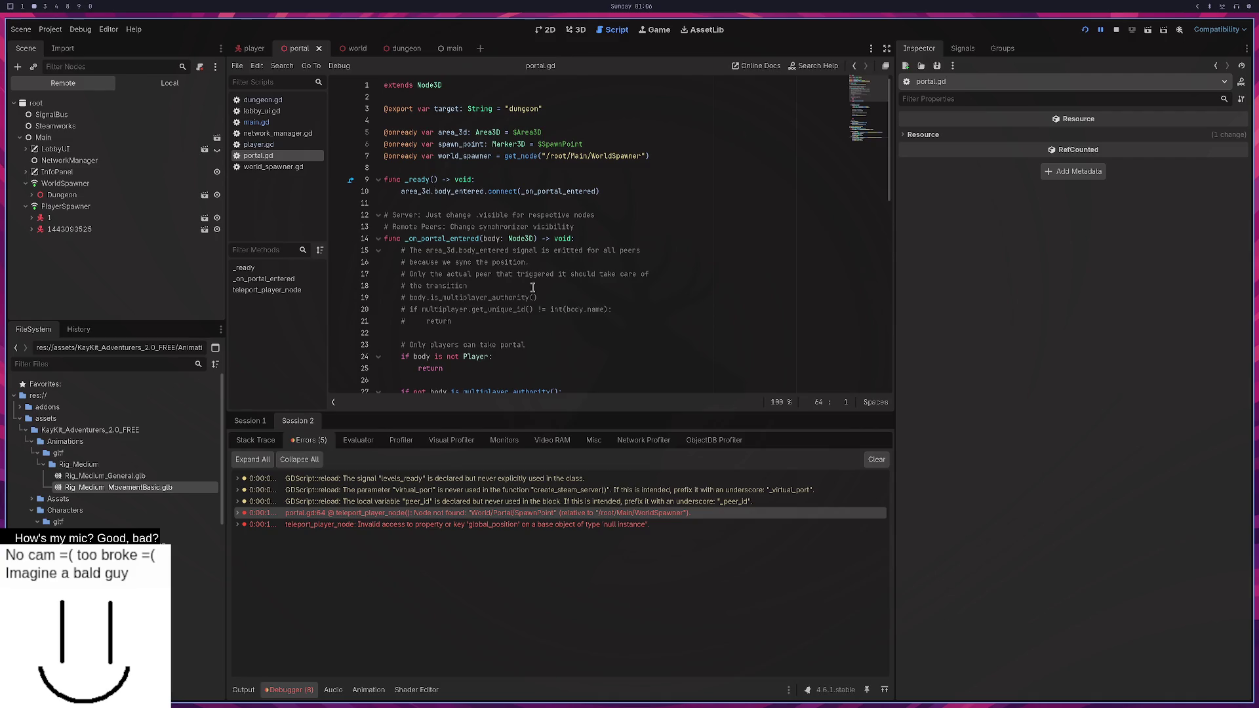
{"action": "key", "text": "super+1"}
{"action": "scroll", "coordinate": [700, 60], "scroll_direction": "down", "scroll_amount": 1}
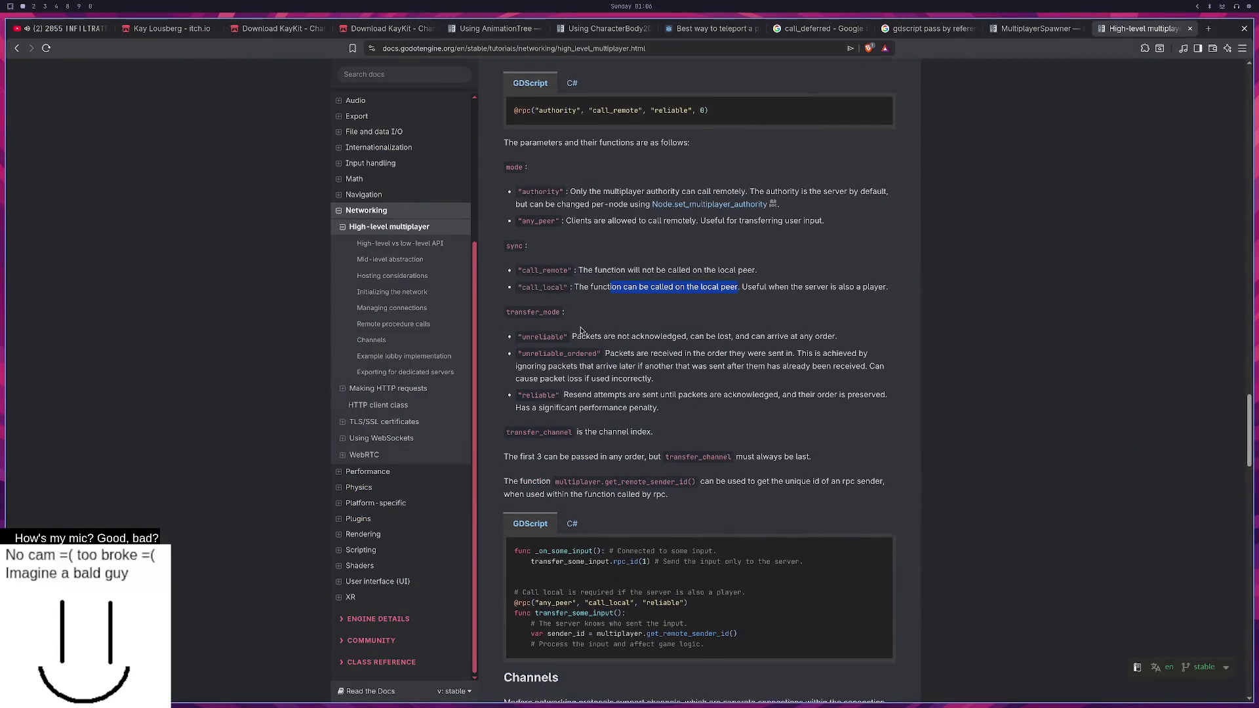
Find and select the 'spawned' signal on the MultiplayerSpawner class reference, then return to Godot.
{"action": "scroll", "coordinate": [701, 60], "scroll_direction": "up", "scroll_amount": 1}
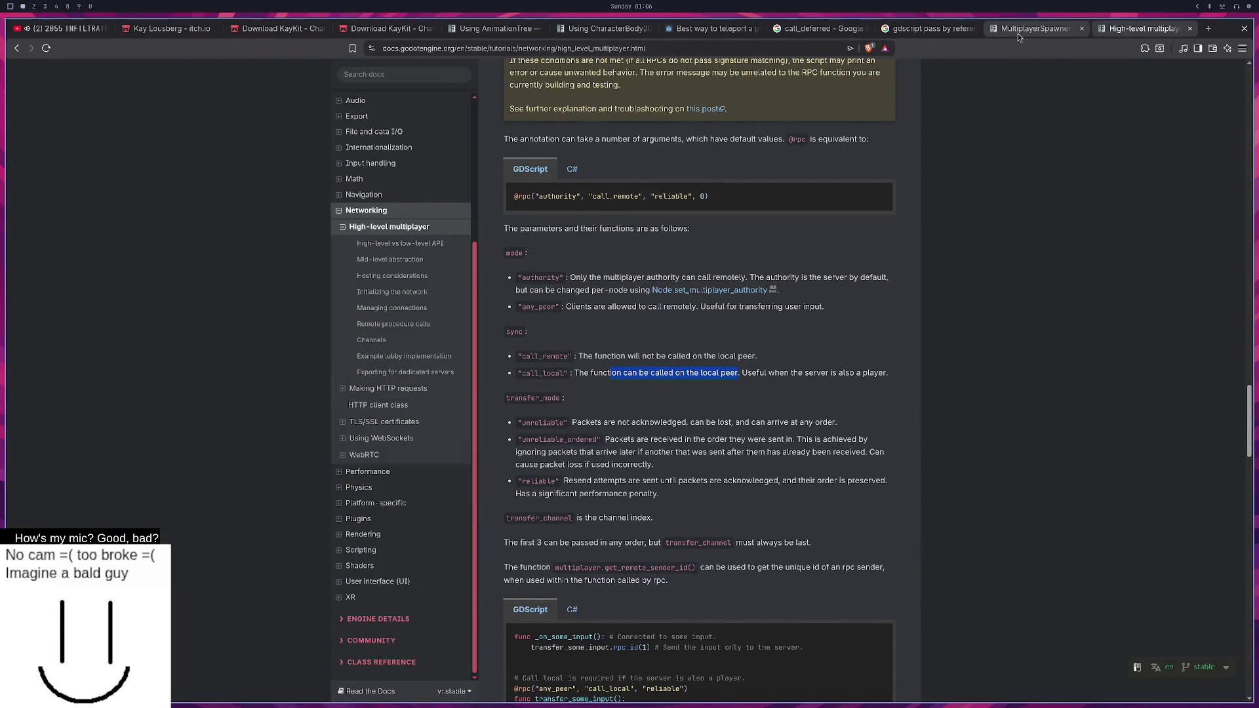
{"action": "left_click", "coordinate": [1023, 29]}
{"action": "scroll", "coordinate": [549, 553], "scroll_direction": "down", "scroll_amount": 3}
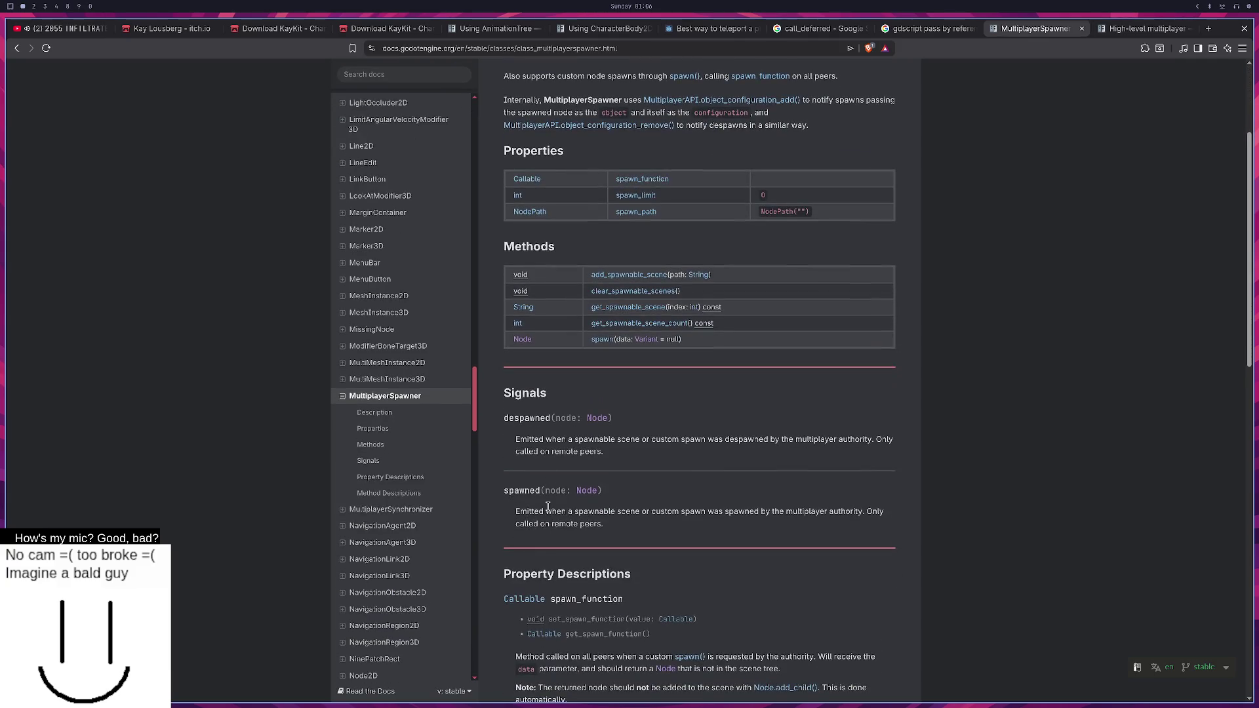
{"action": "double_click", "coordinate": [525, 492]}
{"action": "scroll", "coordinate": [528, 486], "scroll_direction": "up", "scroll_amount": 4}
{"action": "key", "text": "super+2"}
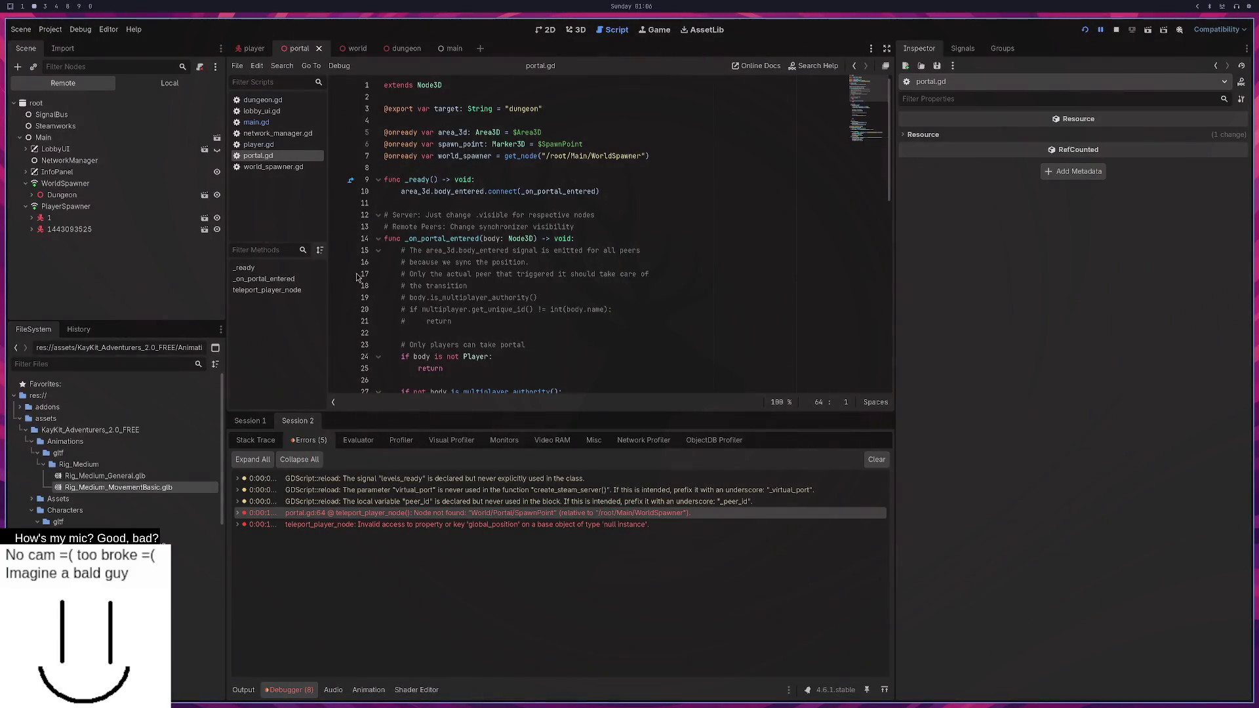
In Neovim, search the file finder for 'multipla' and 'world' files, staying in world_spawner.gd.
{"action": "left_click", "coordinate": [461, 299]}
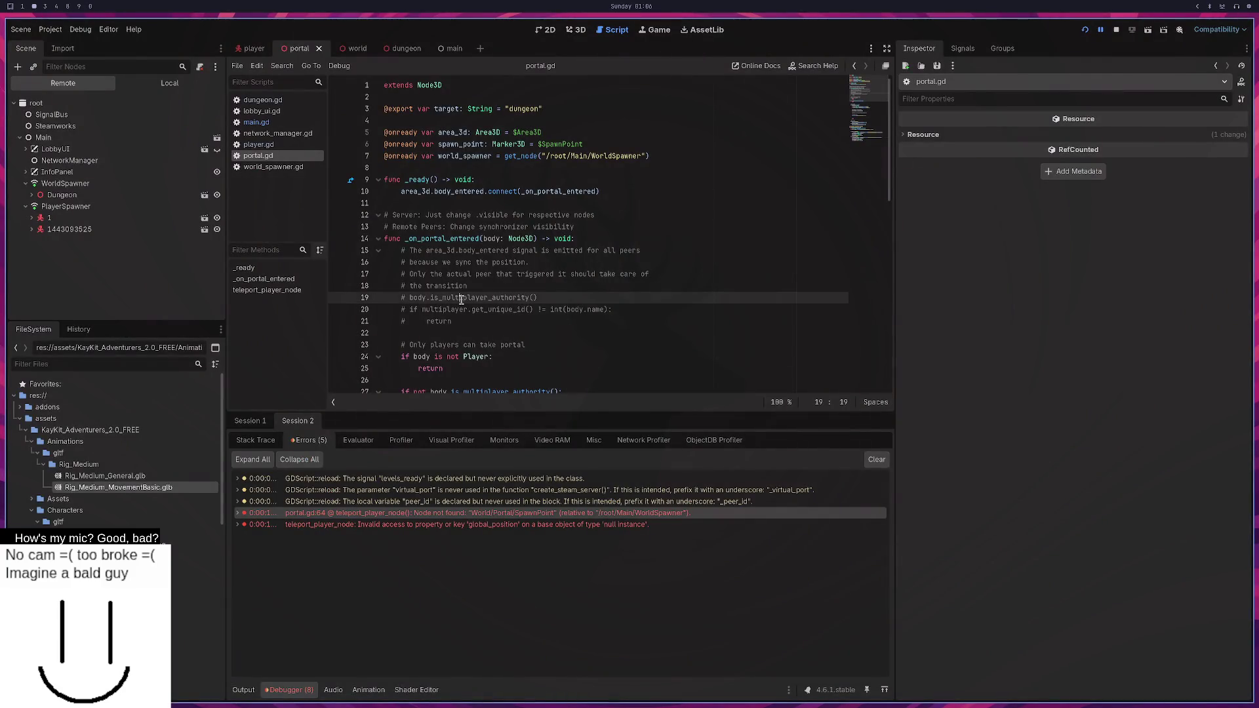
{"action": "key", "text": "super+3"}
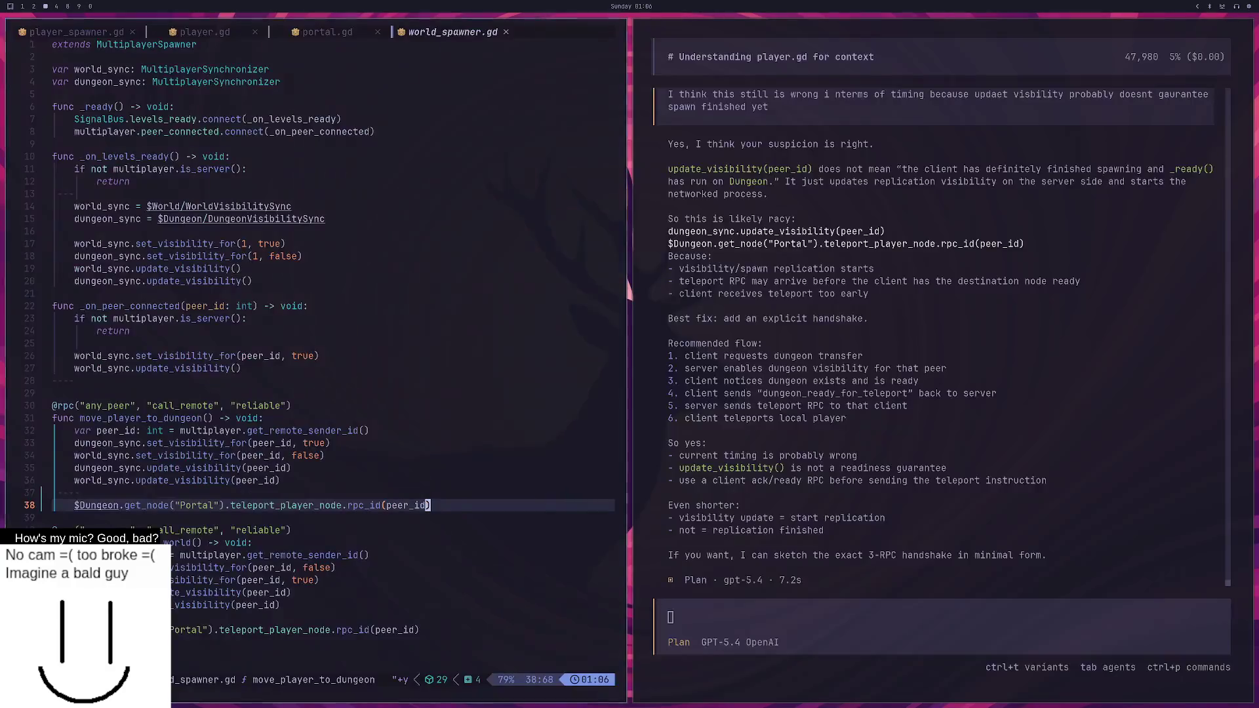
{"action": "key", "text": "space"}
{"action": "key", "text": "f"}
{"action": "key", "text": "f"}
{"action": "type", "text": "mult"}
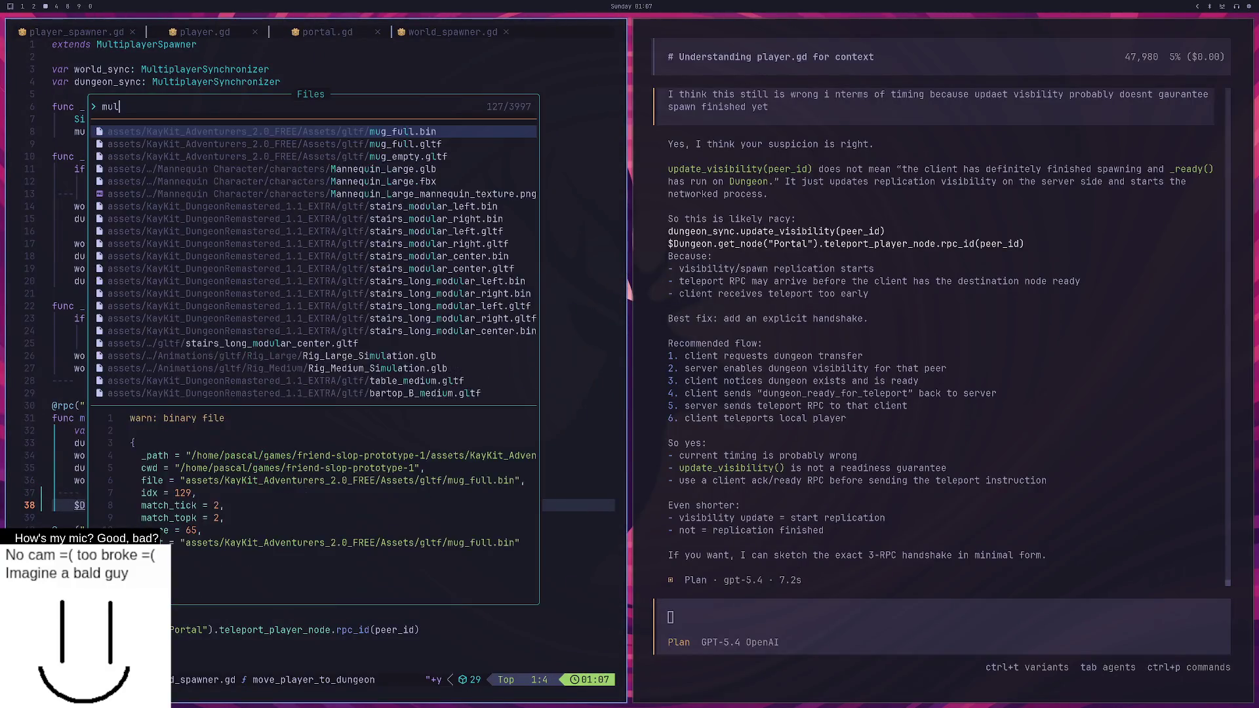
{"action": "key", "text": "Escape"}
{"action": "key", "text": "space"}
{"action": "key", "text": "f"}
{"action": "key", "text": "f"}
{"action": "type", "text": "m"}
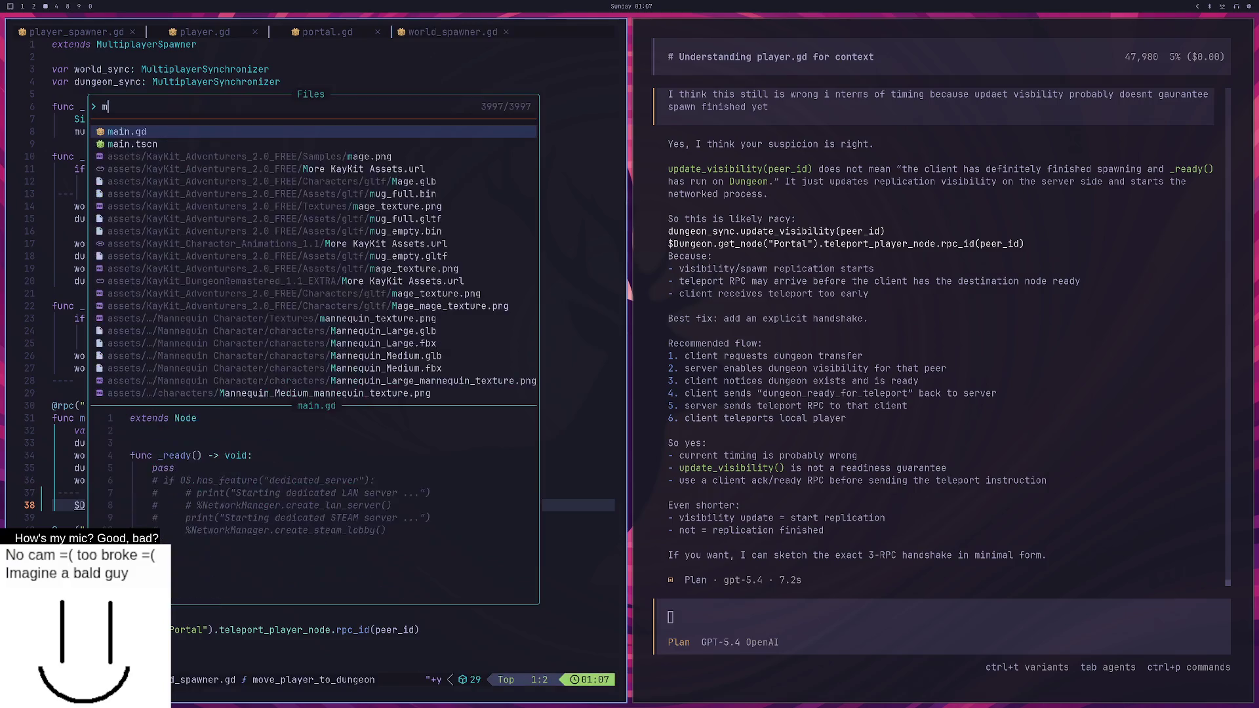
{"action": "type", "text": "ultipla"}
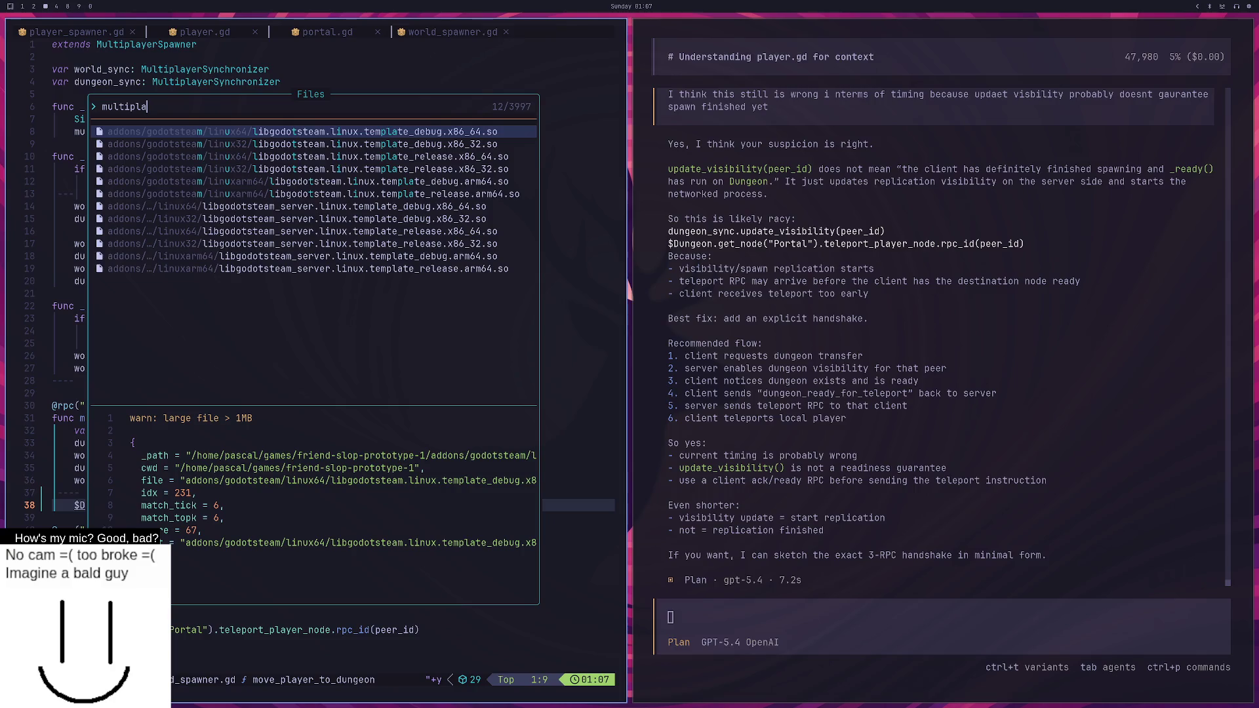
{"action": "key", "text": "Escape"}
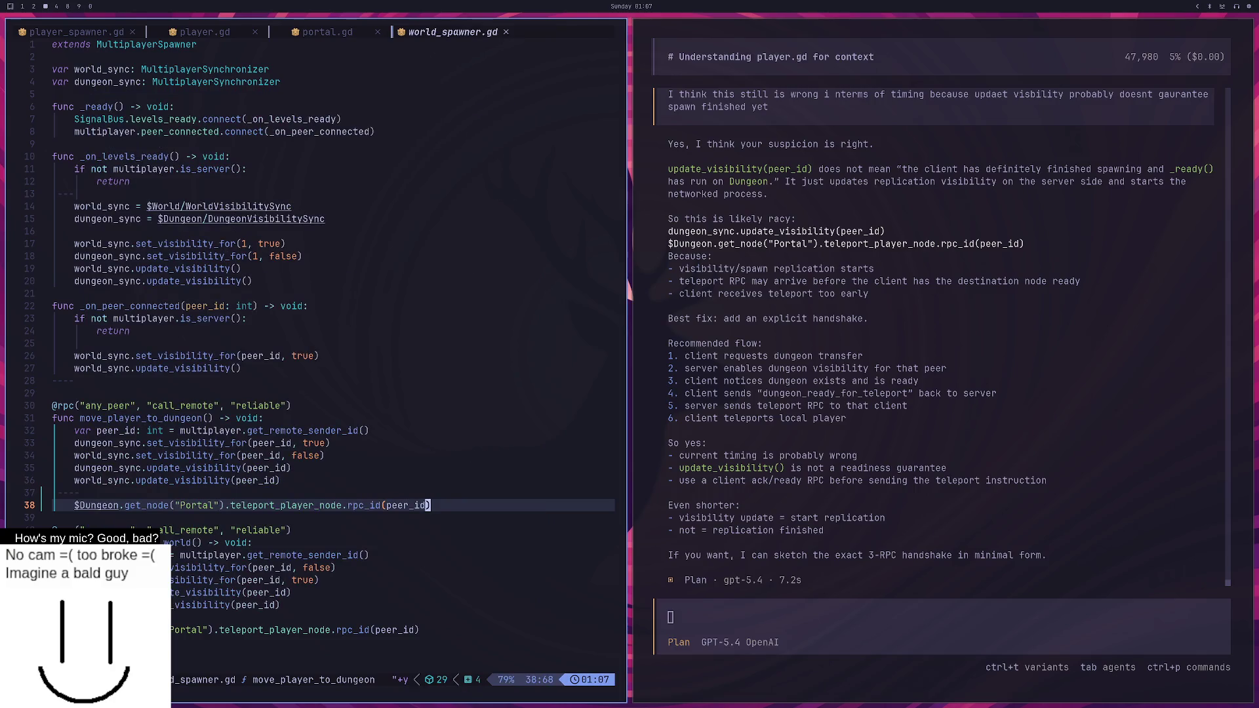
{"action": "key", "text": "space"}
{"action": "key", "text": "f"}
{"action": "key", "text": "f"}
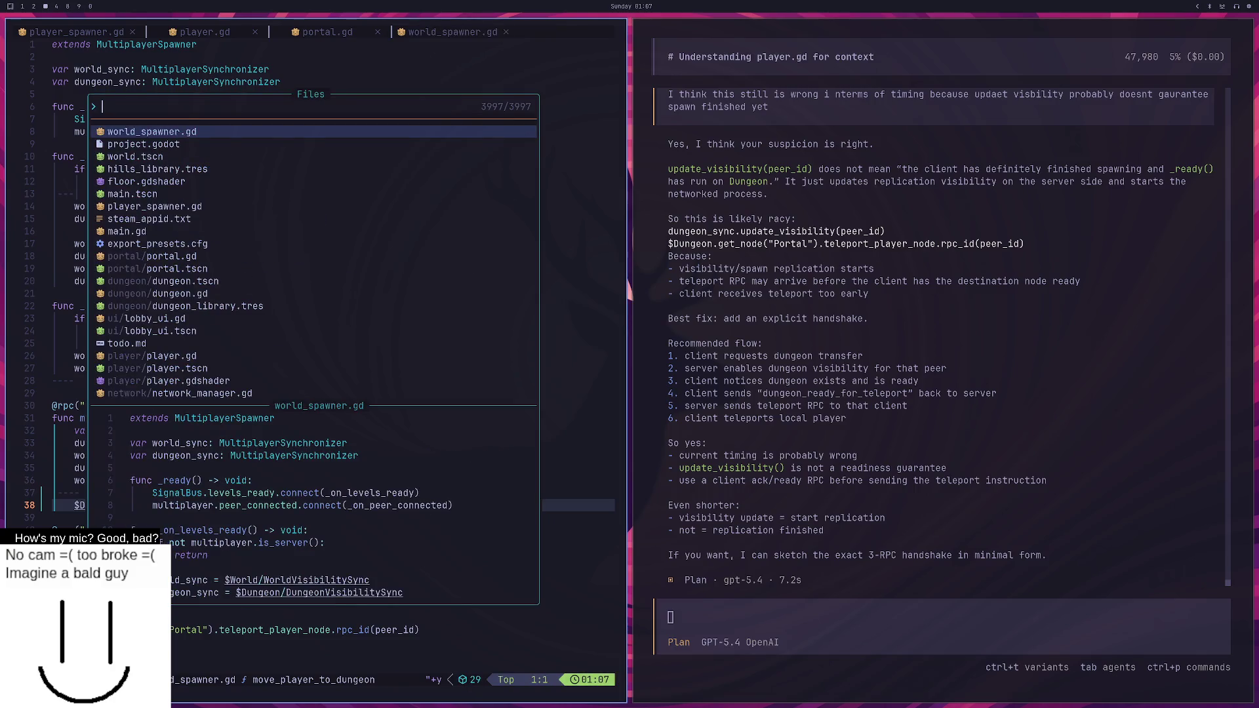
{"action": "type", "text": "world"}
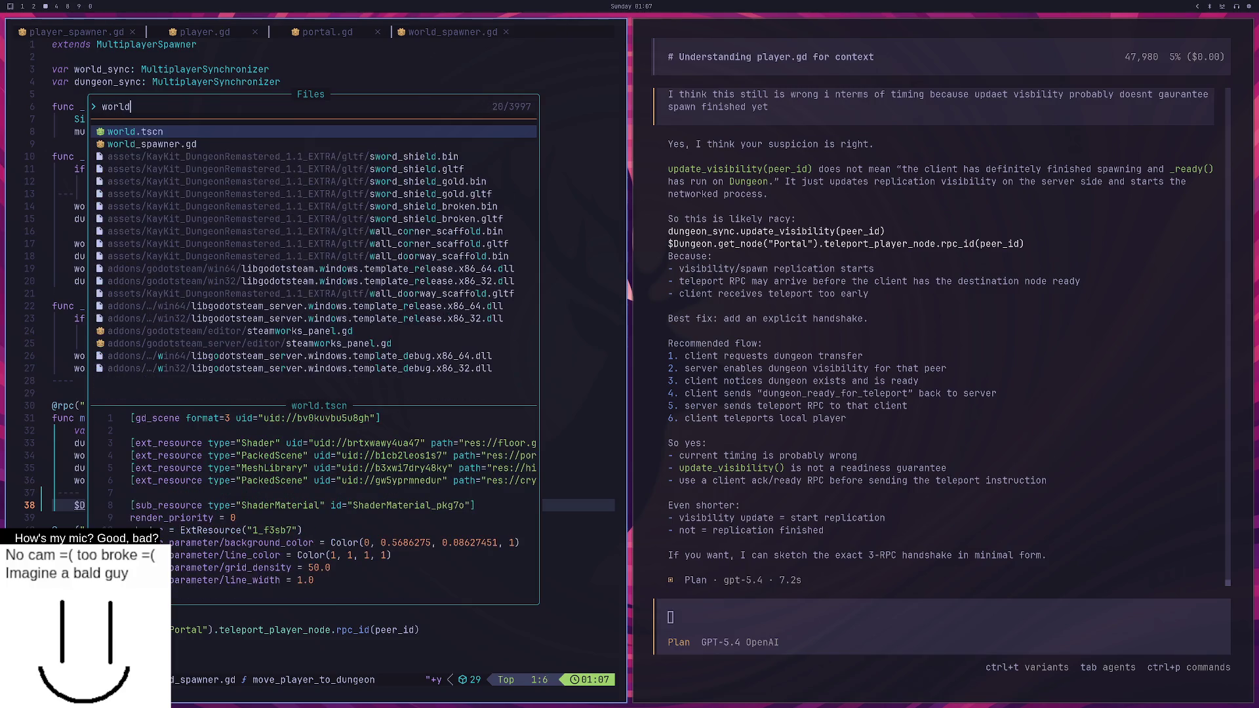
{"action": "key", "text": "Escape"}
Move to the end of the _ready function in world_spawner.gd, then check the MultiplayerSpawner docs.
{"action": "key", "text": "k"}
{"action": "key", "text": "g"}
{"action": "key", "text": "k"}
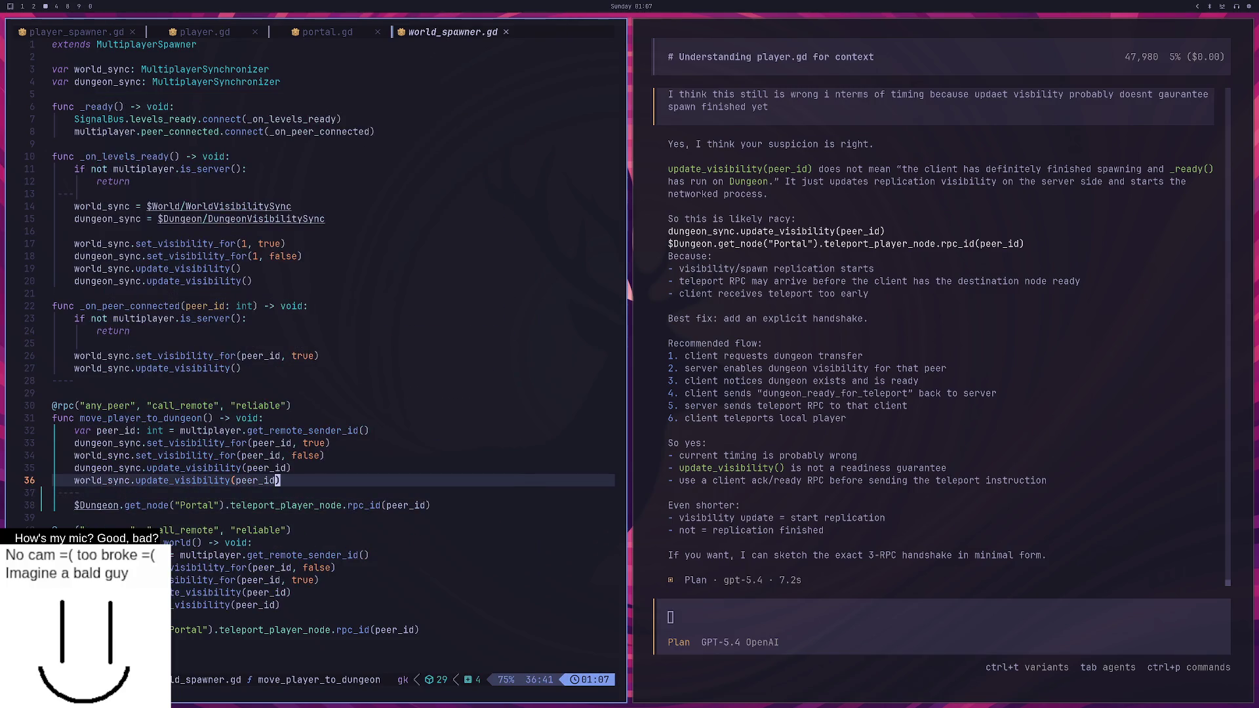
{"action": "key", "text": "g"}
{"action": "key", "text": "g"}
{"action": "key", "text": "j"}
{"action": "key", "text": "j"}
{"action": "key", "text": "j"}
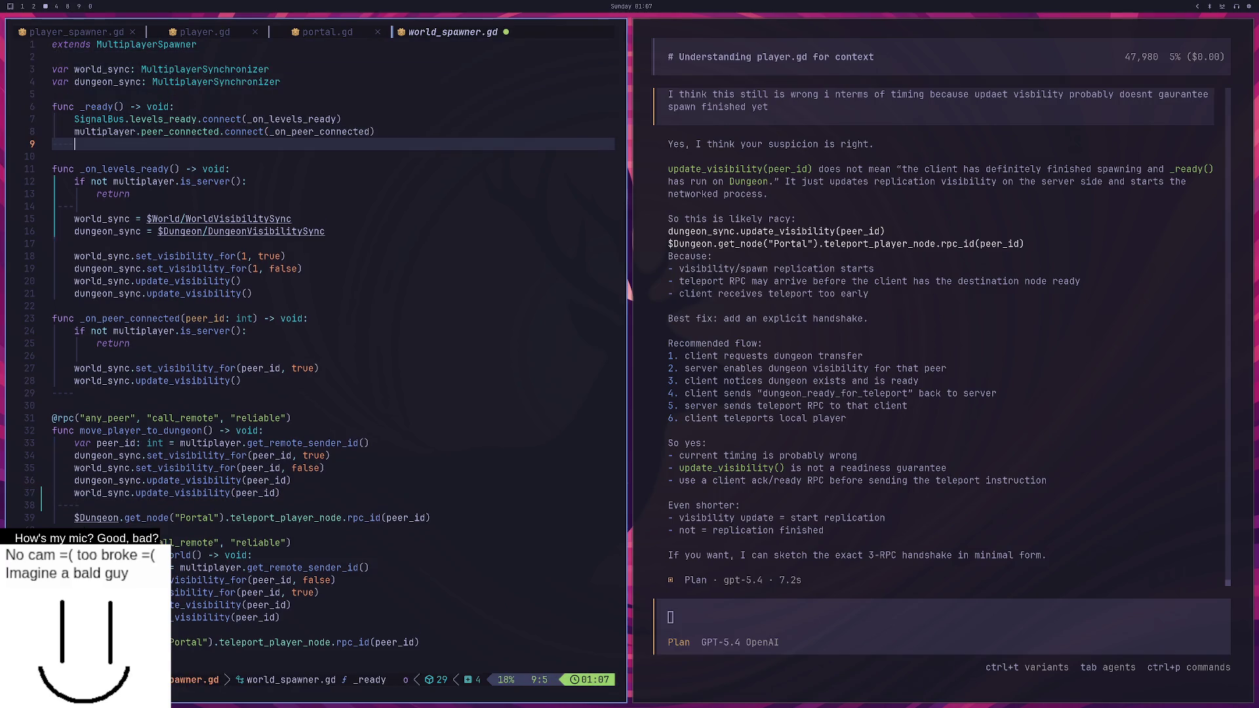
{"action": "key", "text": "super+2"}
{"action": "key", "text": "super+1"}
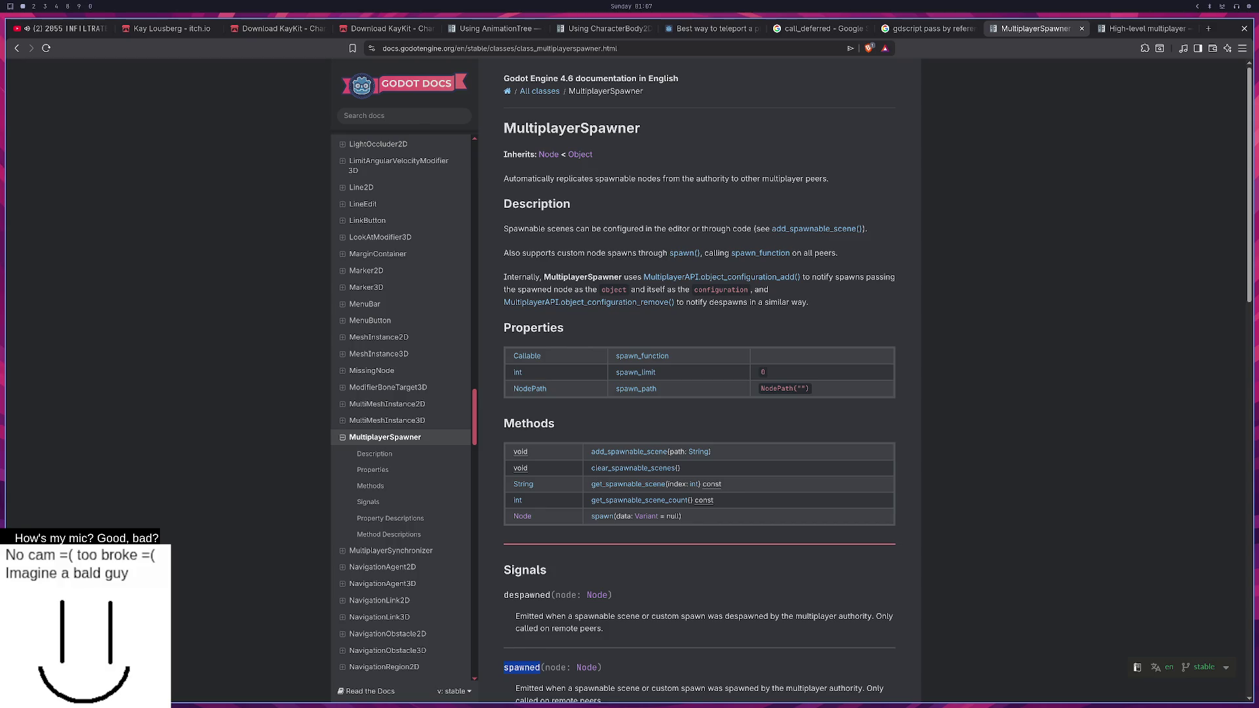
{"action": "key", "text": "super+2"}
{"action": "key", "text": "super+3"}
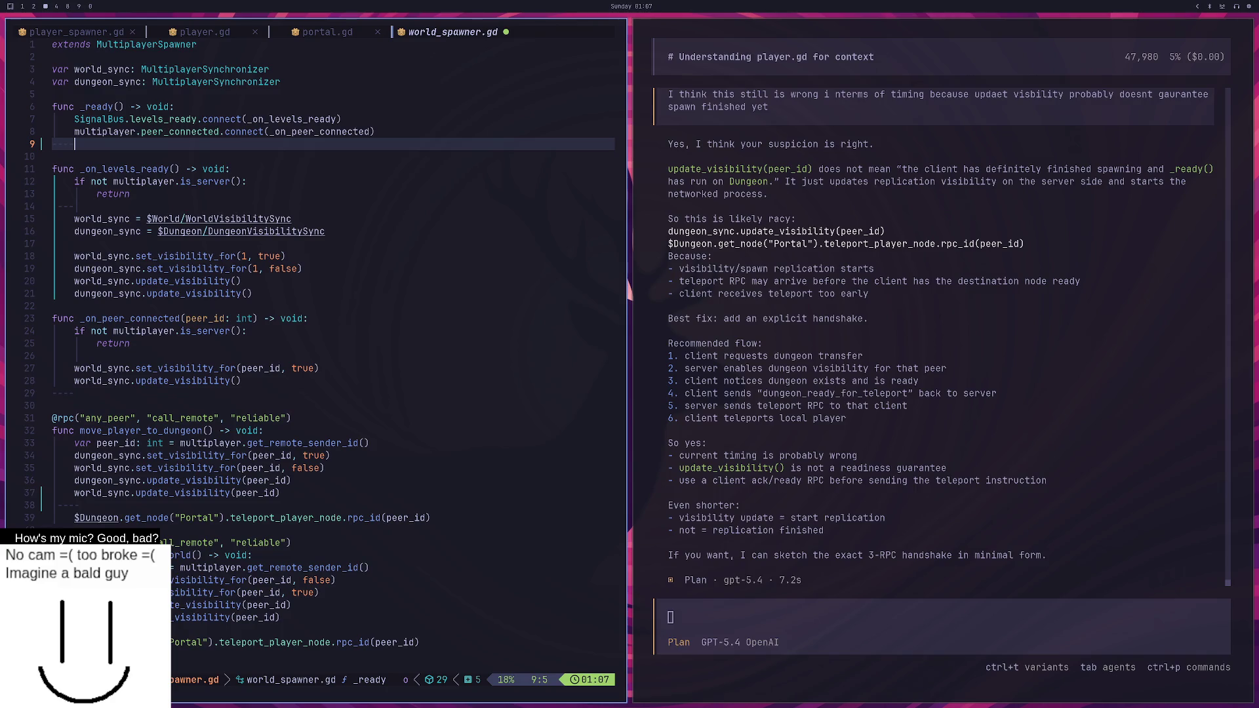
Leave a partial MultiplayerSpawner.connect(spawned) line in _ready and open lobby_ui.gd via the fuzzy finder.
{"action": "type", "text": "Multi"}
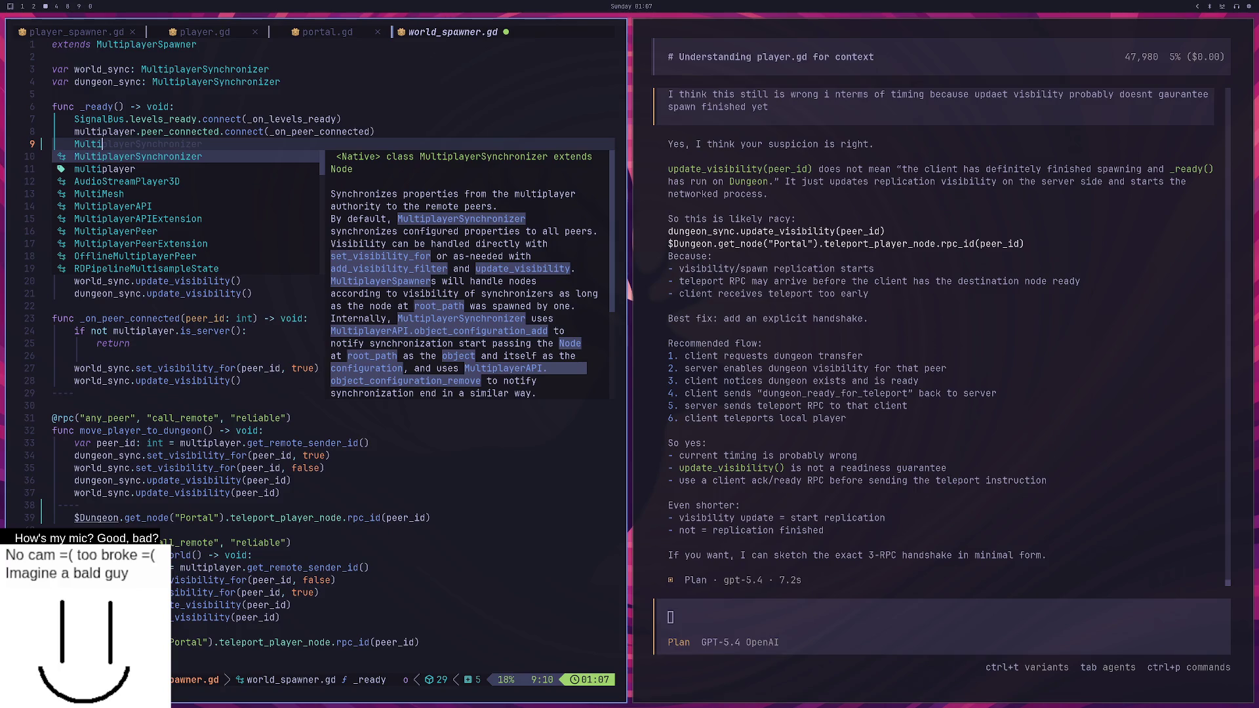
{"action": "type", "text": "playerSpawner.connect"}
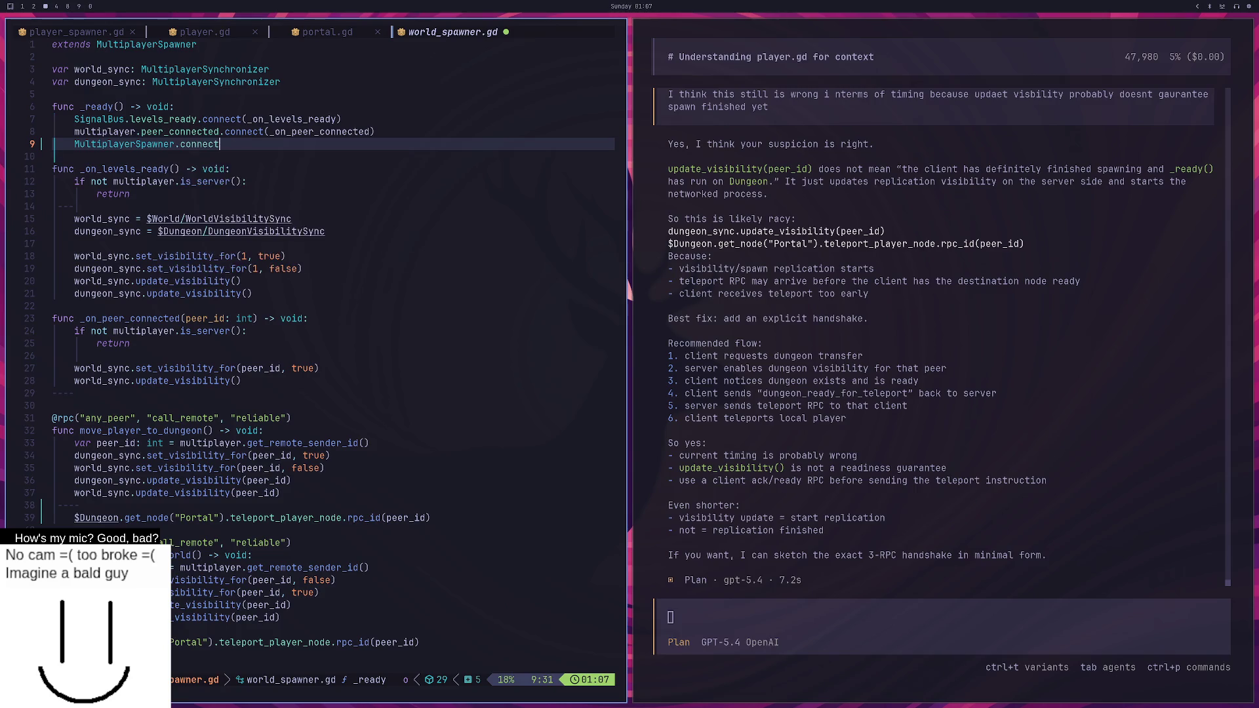
{"action": "type", "text": "("}
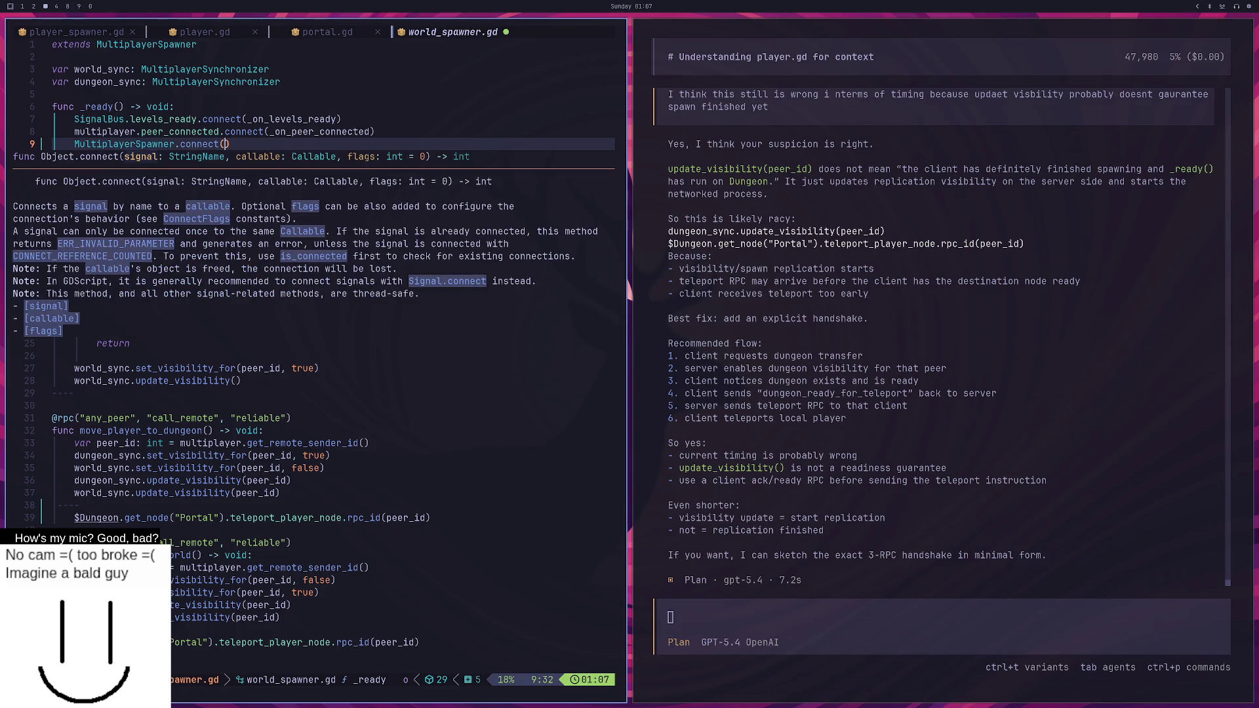
{"action": "type", "text": "spawned)"}
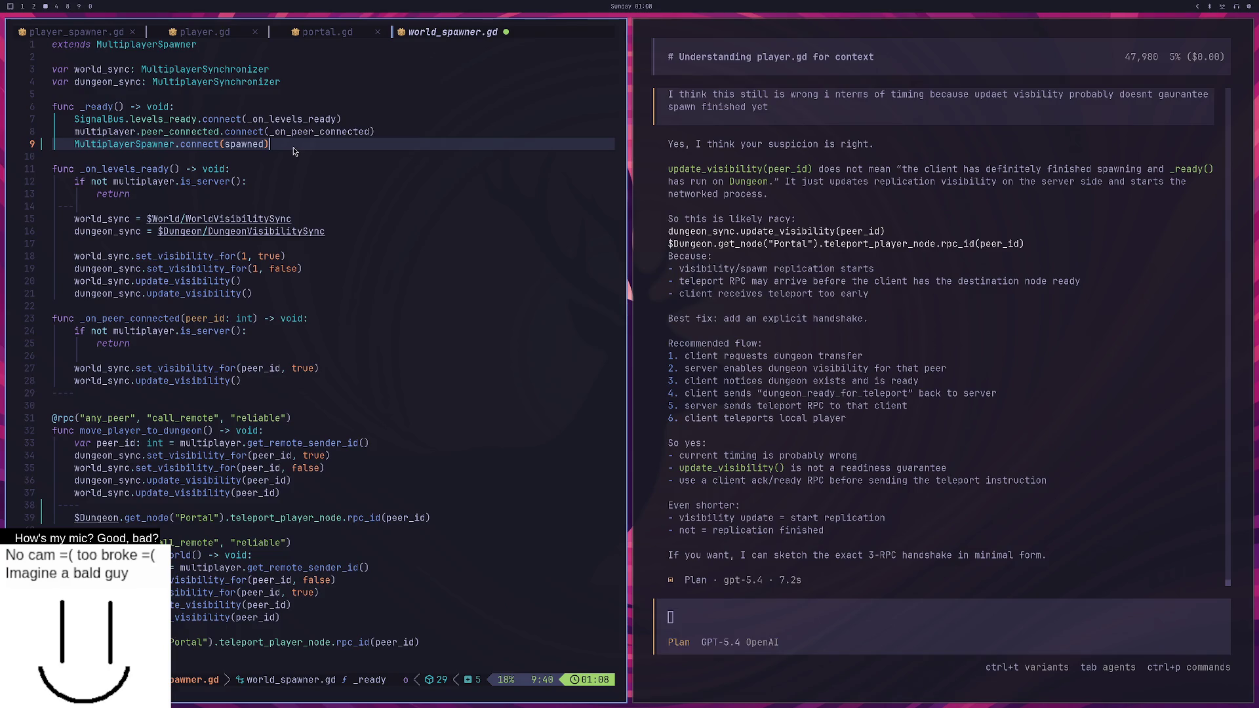
{"action": "type", "text": " fflo"}
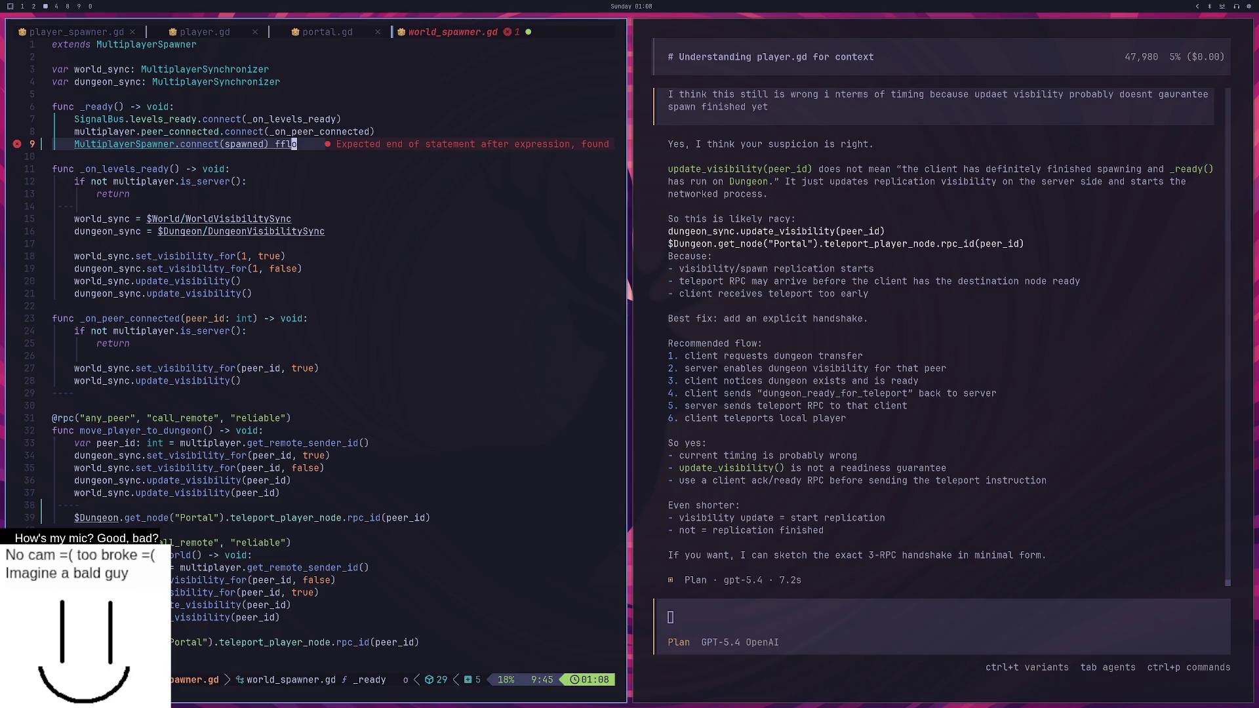
{"action": "key", "text": "Escape"}
{"action": "key", "text": "space"}
{"action": "key", "text": "f"}
{"action": "key", "text": "f"}
{"action": "type", "text": "lobby_ui"}
{"action": "key", "text": "Return"}
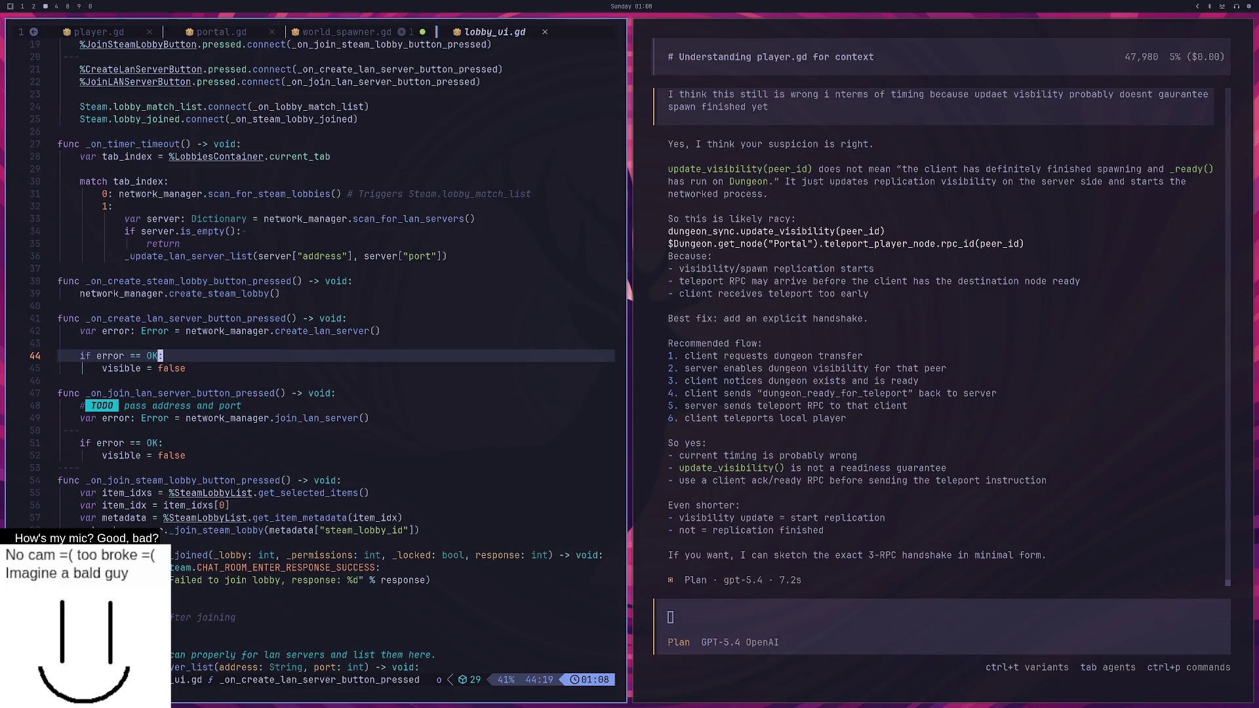
Review the button .pressed.connect lines at the top of lobby_ui.gd, then return to world_spawner.gd.
{"action": "key", "text": "g"}
{"action": "key", "text": "g"}
{"action": "key", "text": "g"}
{"action": "key", "text": "j"}
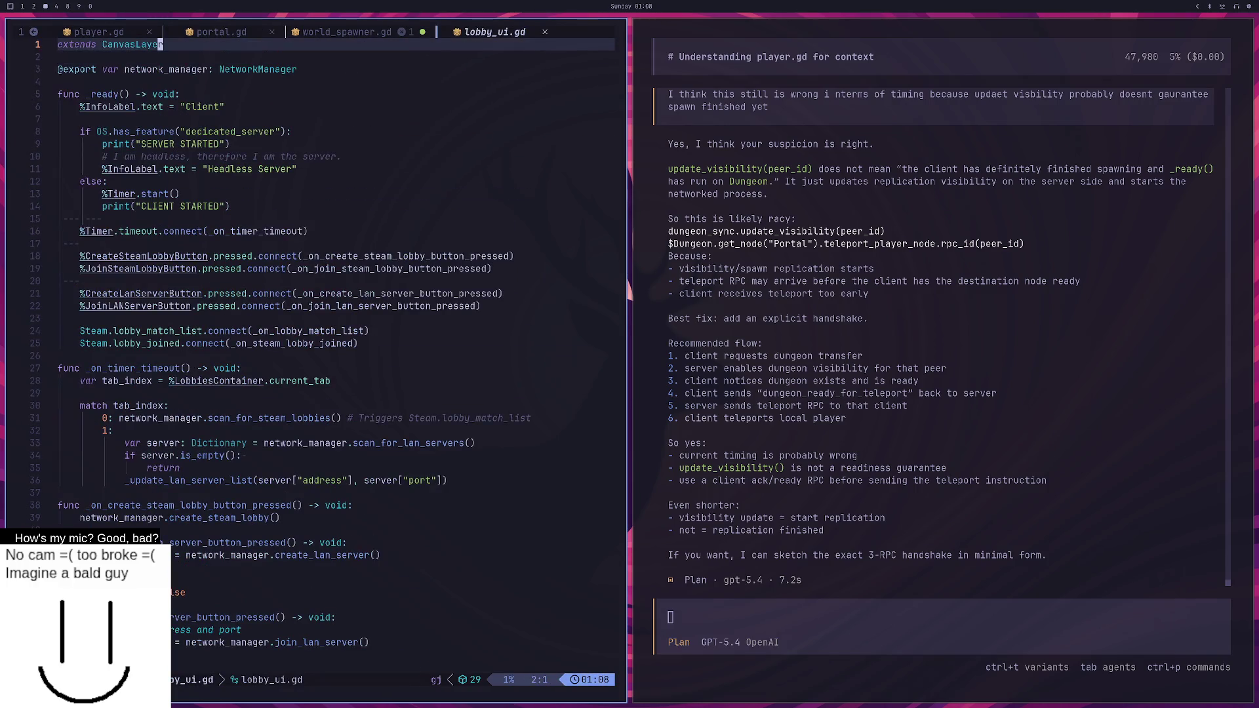
{"action": "key", "text": "j"}
{"action": "key", "text": "j"}
{"action": "key", "text": "j"}
{"action": "key", "text": "k"}
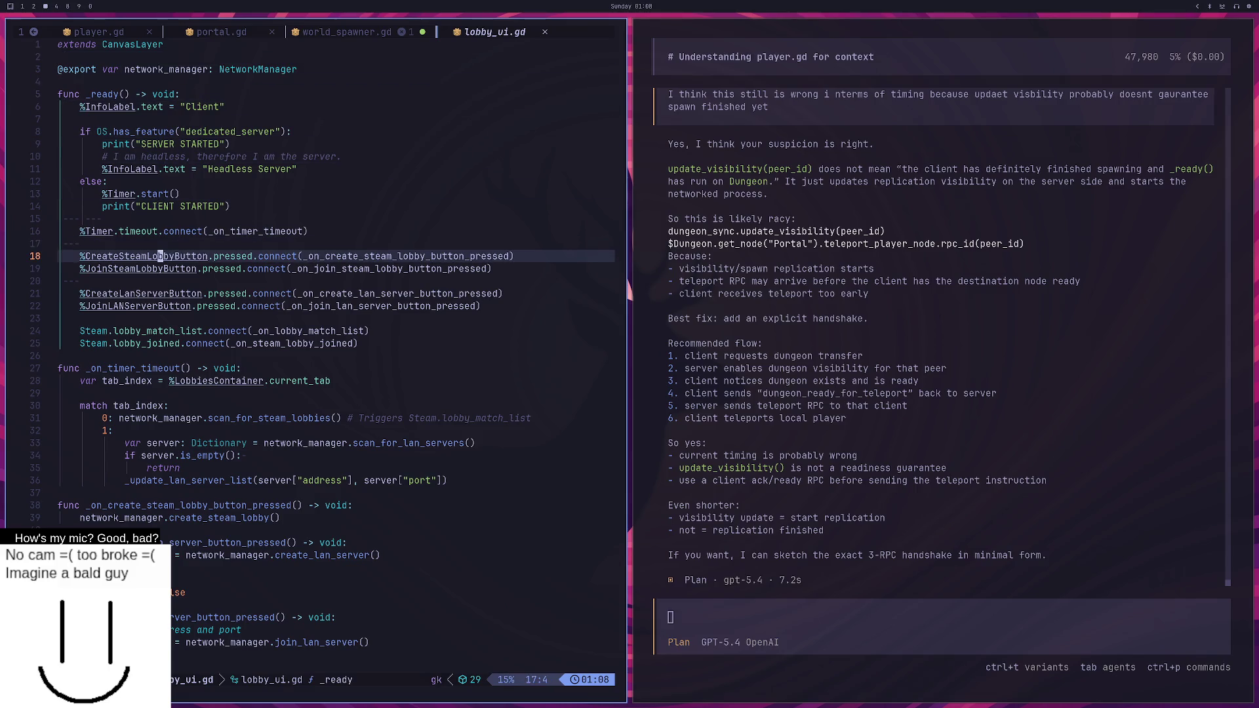
{"action": "key", "text": "j"}
{"action": "left_click", "coordinate": [310, 34]}
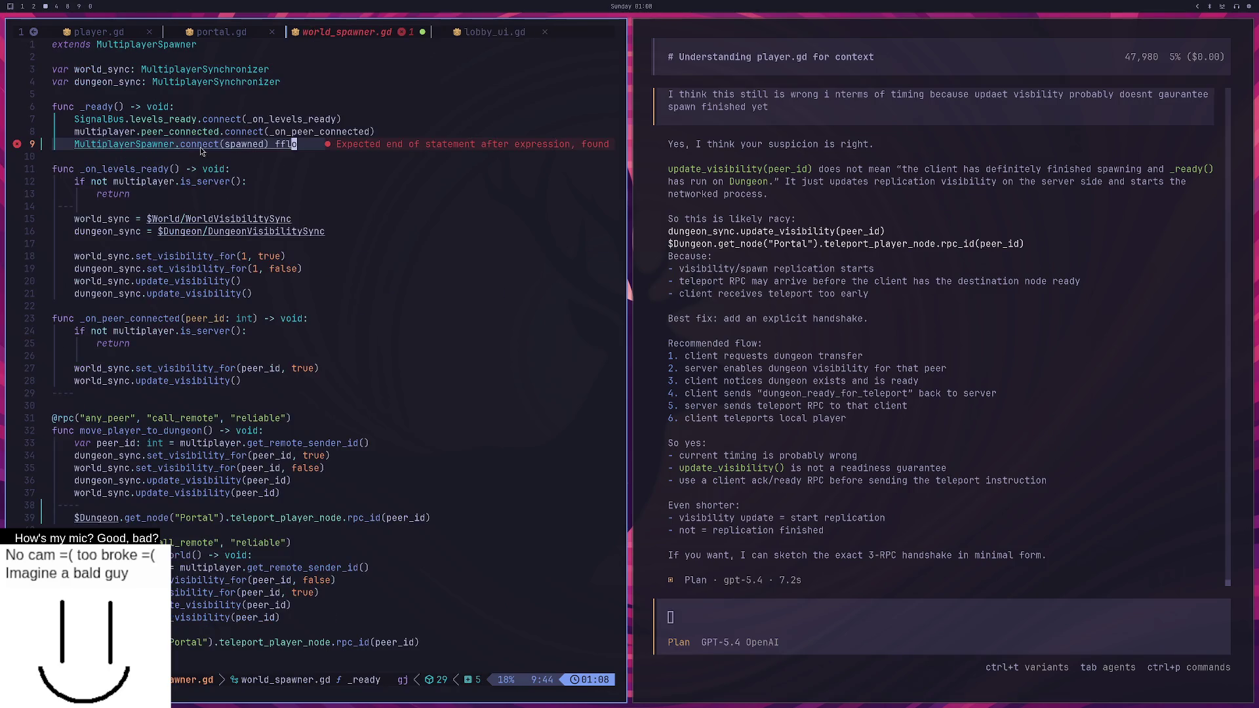
Ask the AI assistant how to connect a spawned signal to the world spawner node.
{"action": "left_click", "coordinate": [866, 622]}
{"action": "type", "text": "how do I connect a "}
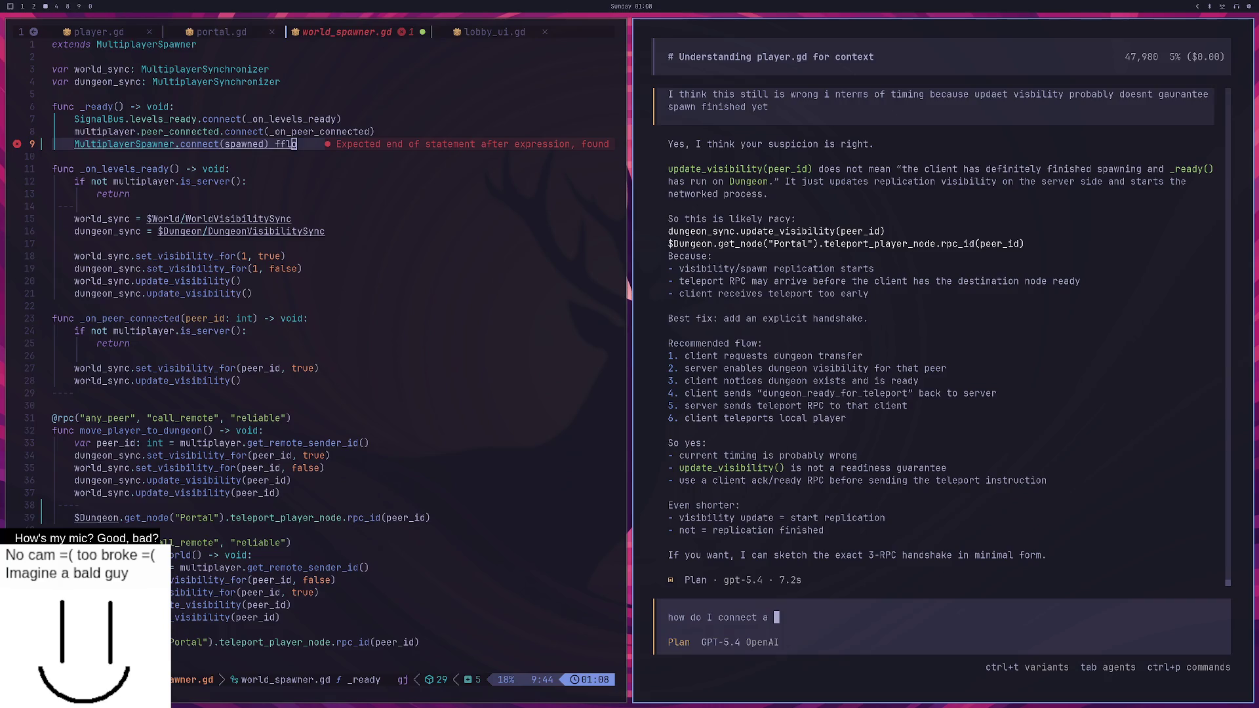
{"action": "type", "text": "s"}
{"action": "type", "text": "ed "}
{"action": "type", "text": "signal to the mult"}
{"action": "key", "text": "BackSpace"}
{"action": "key", "text": "BackSpace"}
{"action": "key", "text": "BackSpace"}
{"action": "type", "text": "world spawner n"}
{"action": "type", "text": "ode"}
{"action": "key", "text": "Return"}
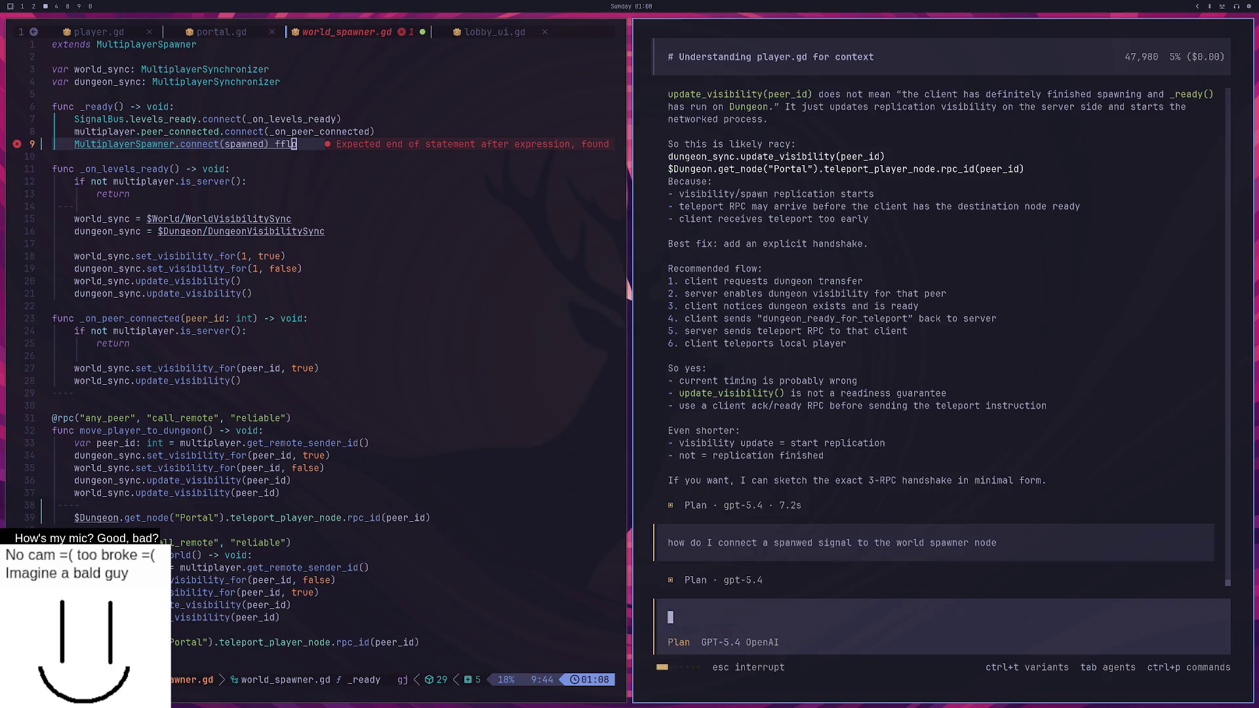
Delete the MultiplayerSpawner prefix from the connect call on line 9.
{"action": "left_click", "coordinate": [201, 135]}
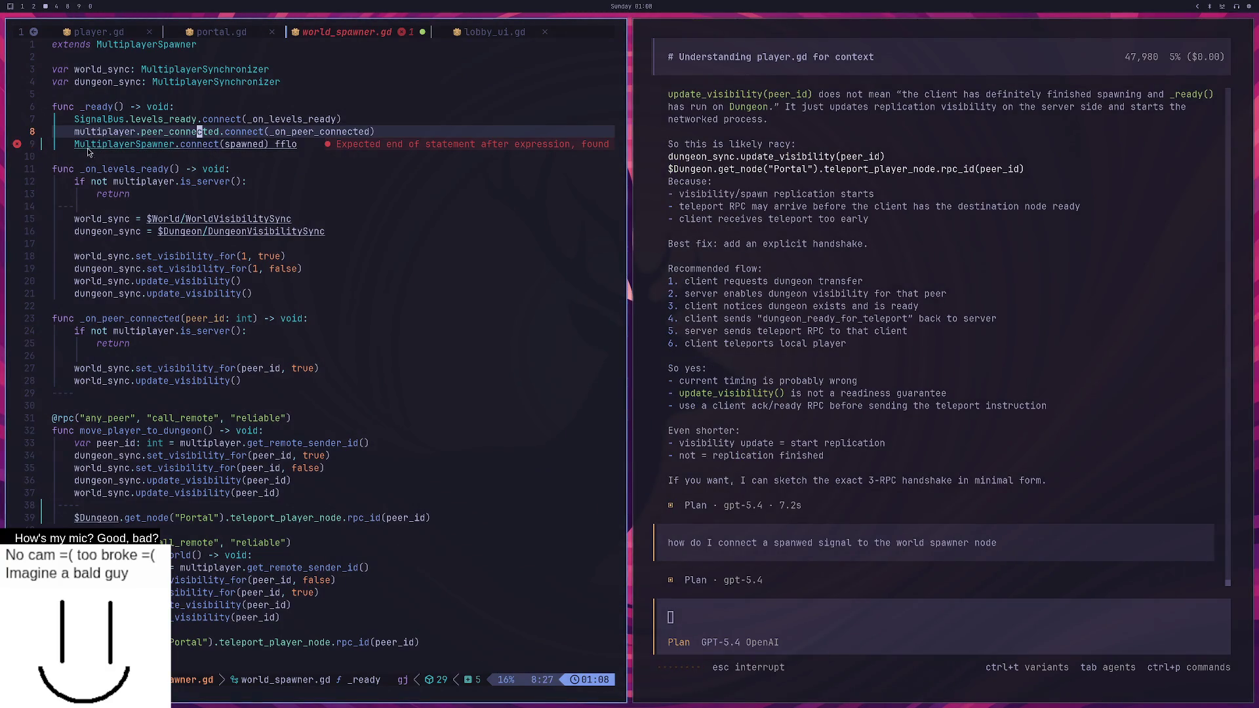
{"action": "left_click", "coordinate": [89, 146]}
{"action": "left_click", "coordinate": [171, 145]}
{"action": "key", "text": "c"}
{"action": "key", "text": "i"}
{"action": "key", "text": "w"}
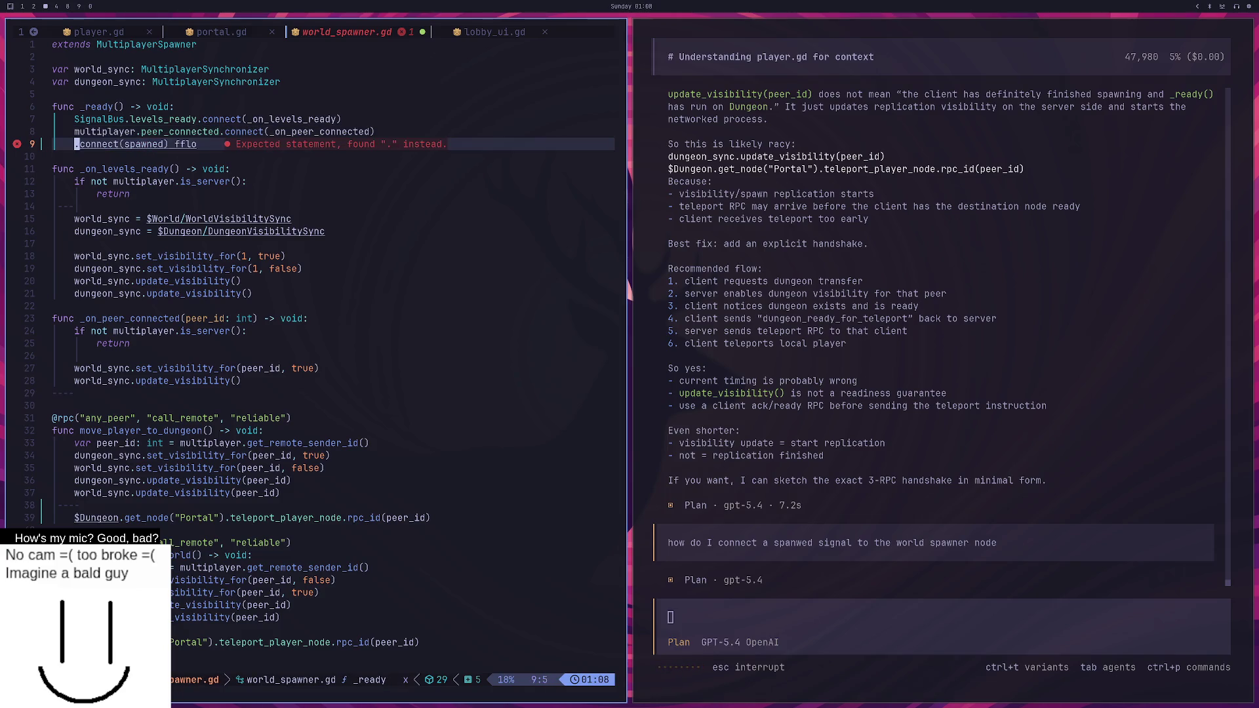
{"action": "type", "text": "self"}
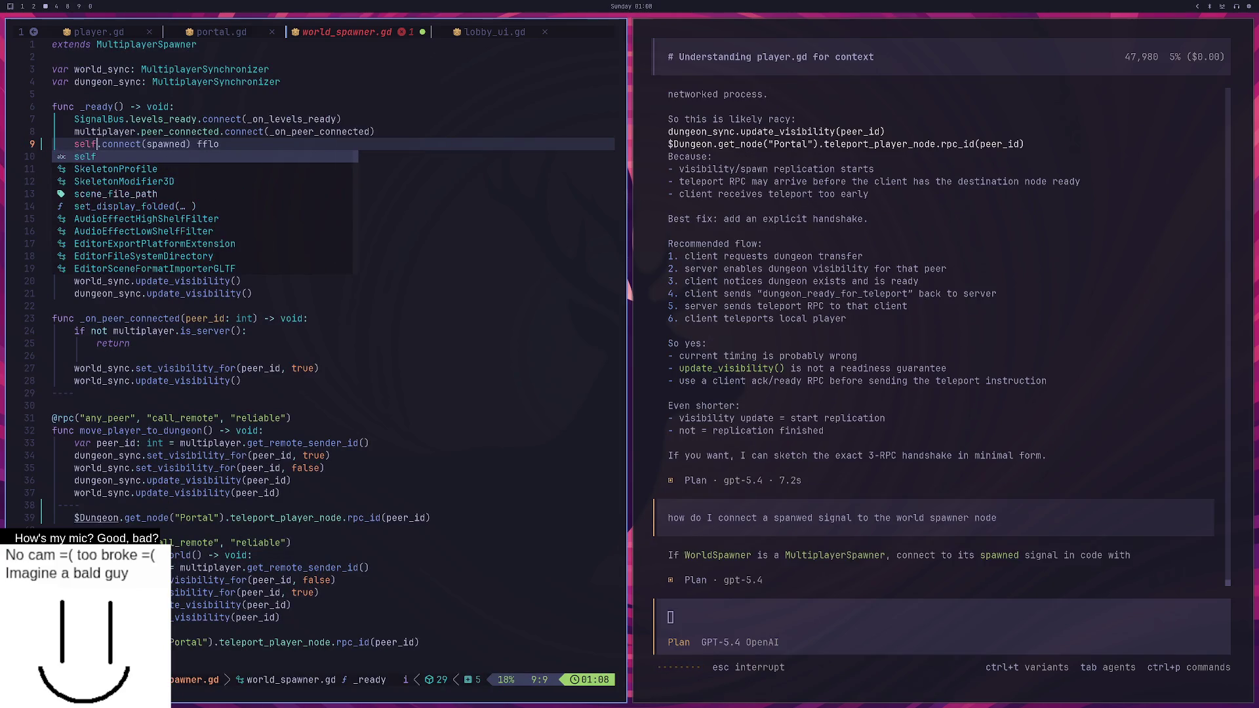
{"action": "key", "text": "BackSpace"}
{"action": "key", "text": "BackSpace"}
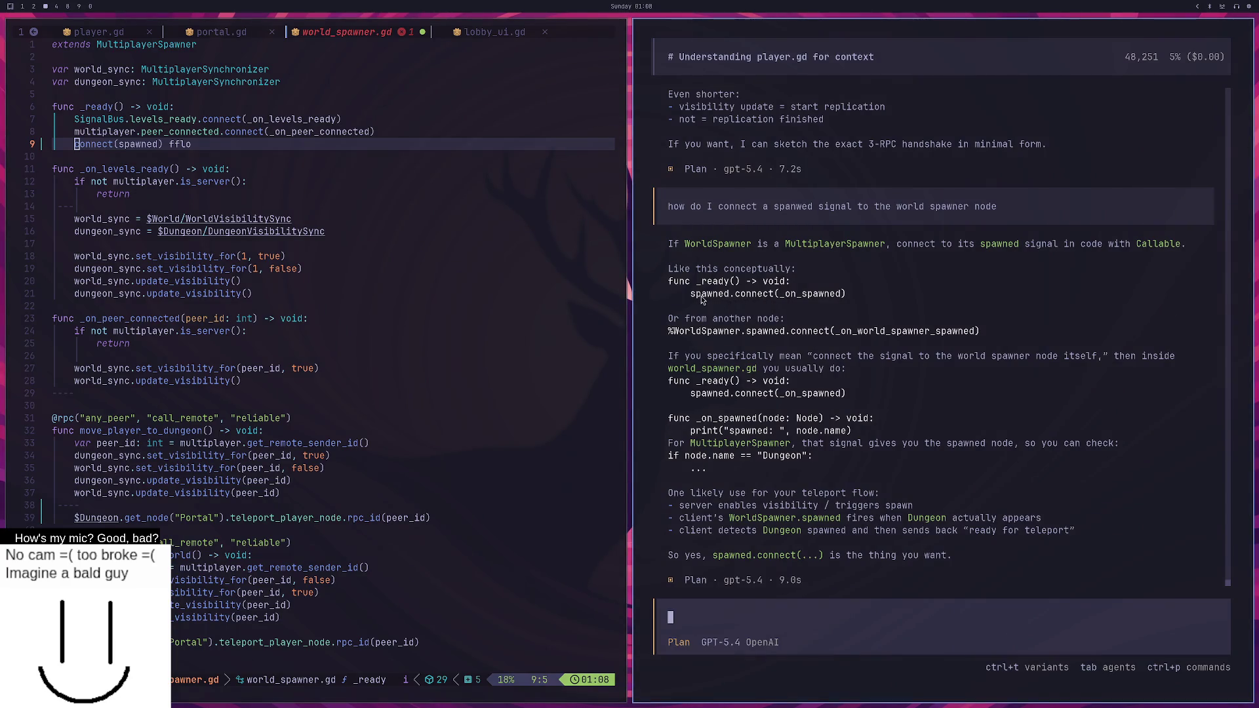
Replace the broken line 9 with spawned.connect(_on_world_spawn).
{"action": "key", "text": "Escape"}
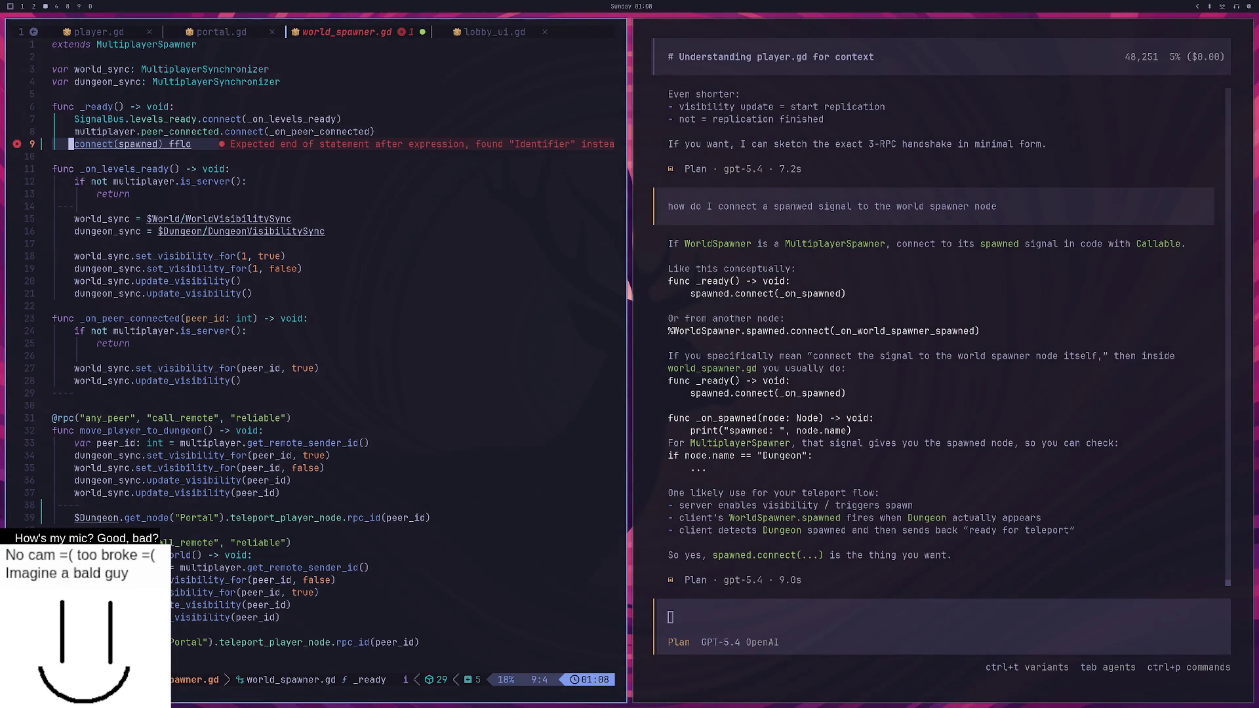
{"action": "key", "text": "d"}
{"action": "key", "text": "d"}
{"action": "type", "text": "O"}
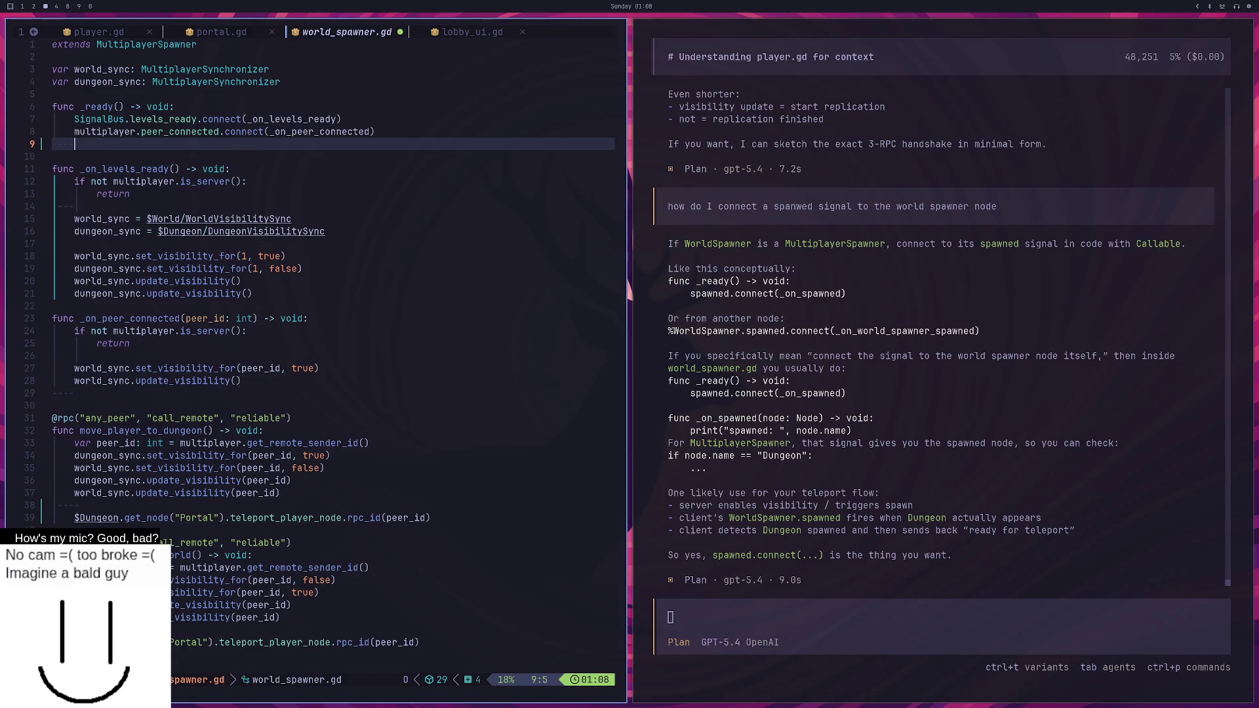
{"action": "type", "text": "spawned."}
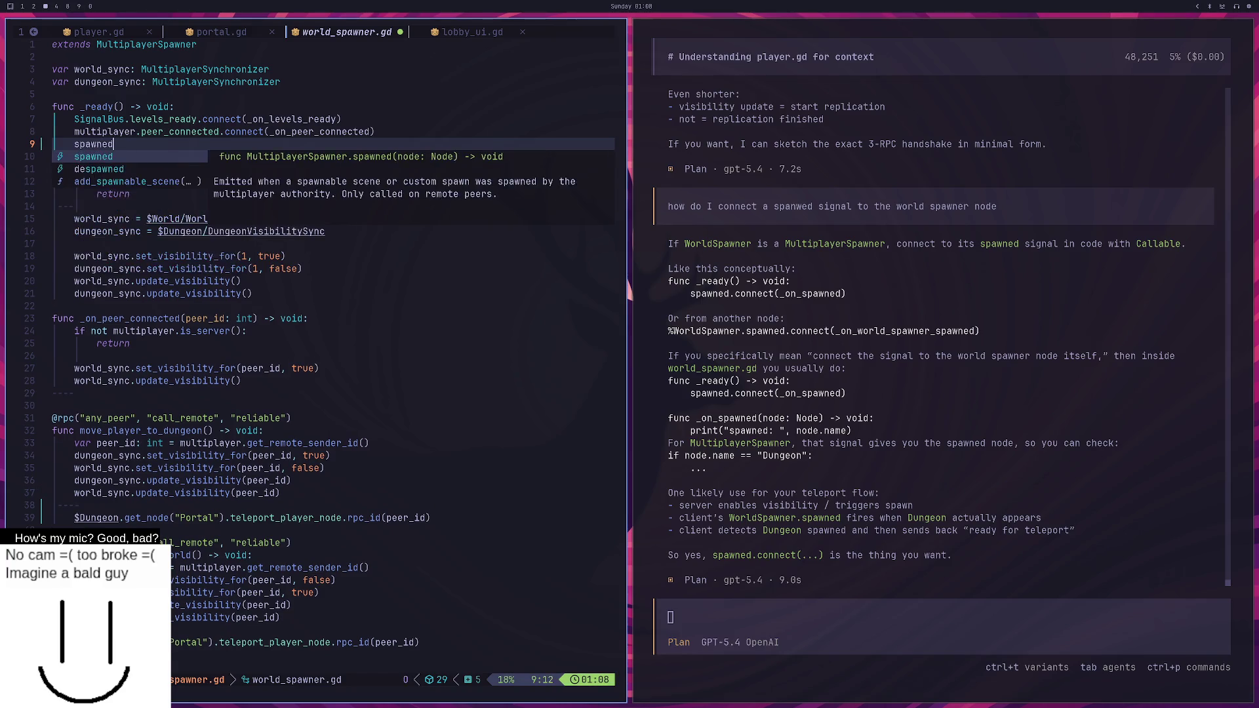
{"action": "type", "text": "connect("}
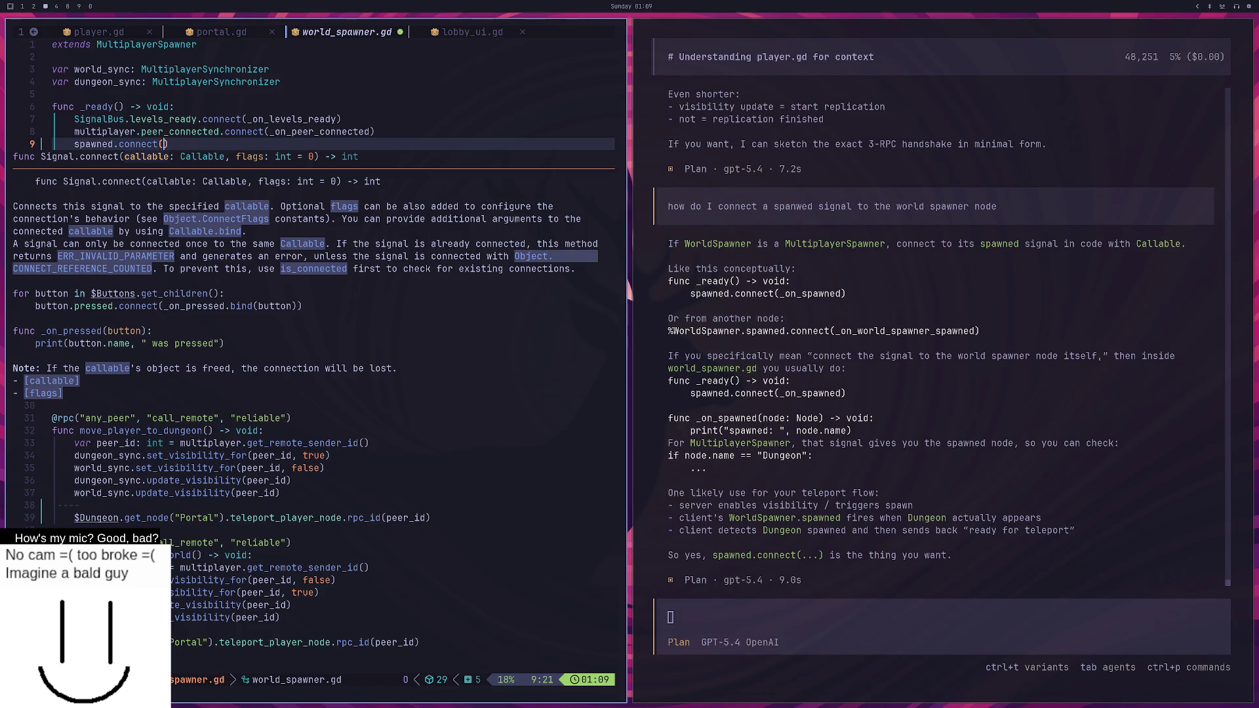
{"action": "type", "text": "_"}
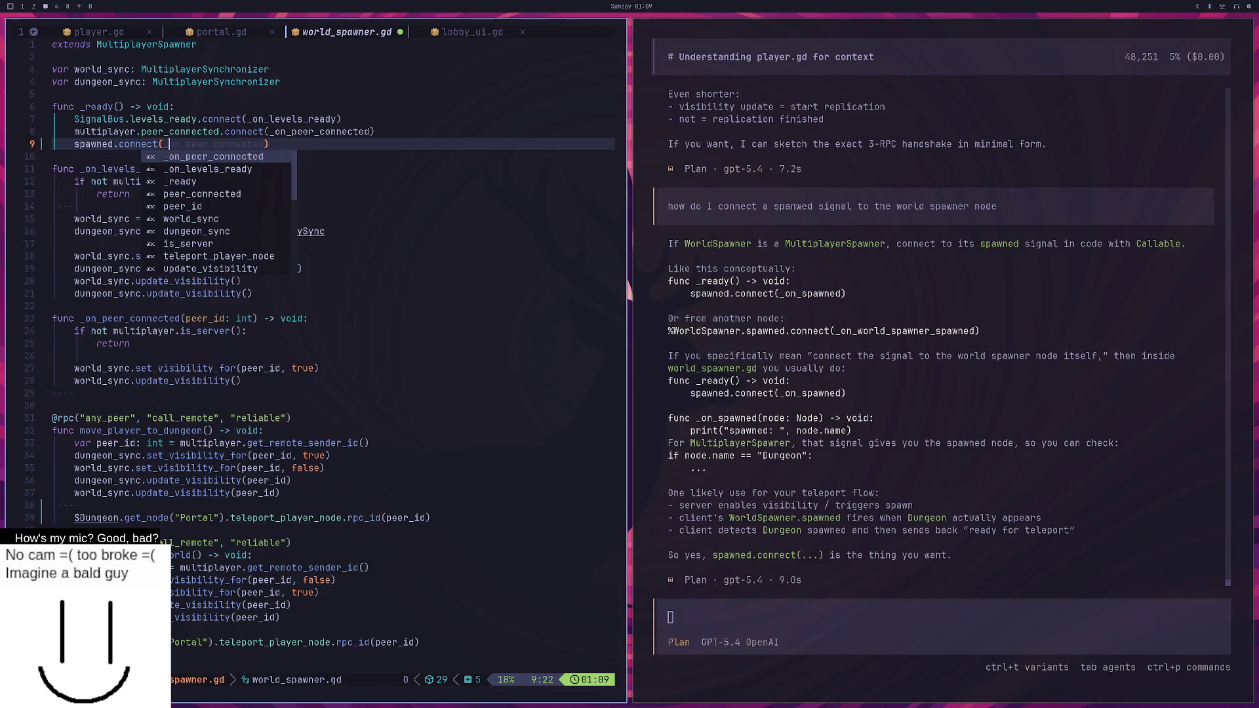
{"action": "type", "text": "on"}
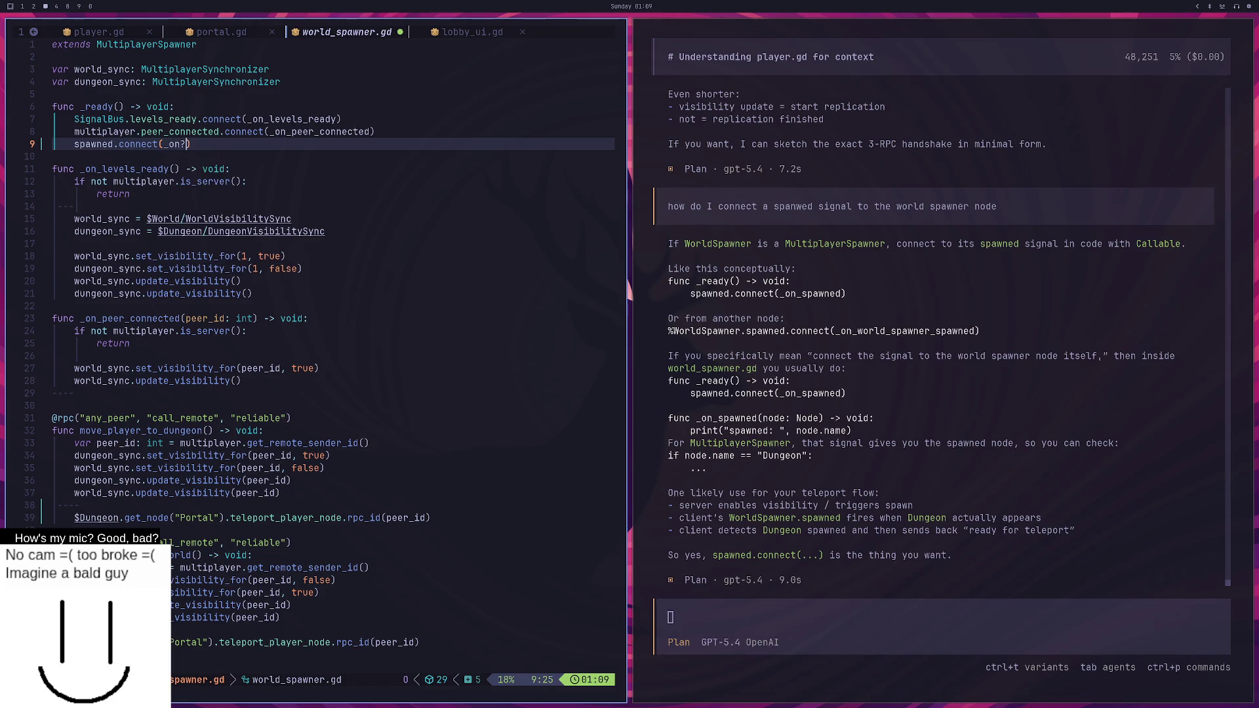
{"action": "type", "text": "_wo"}
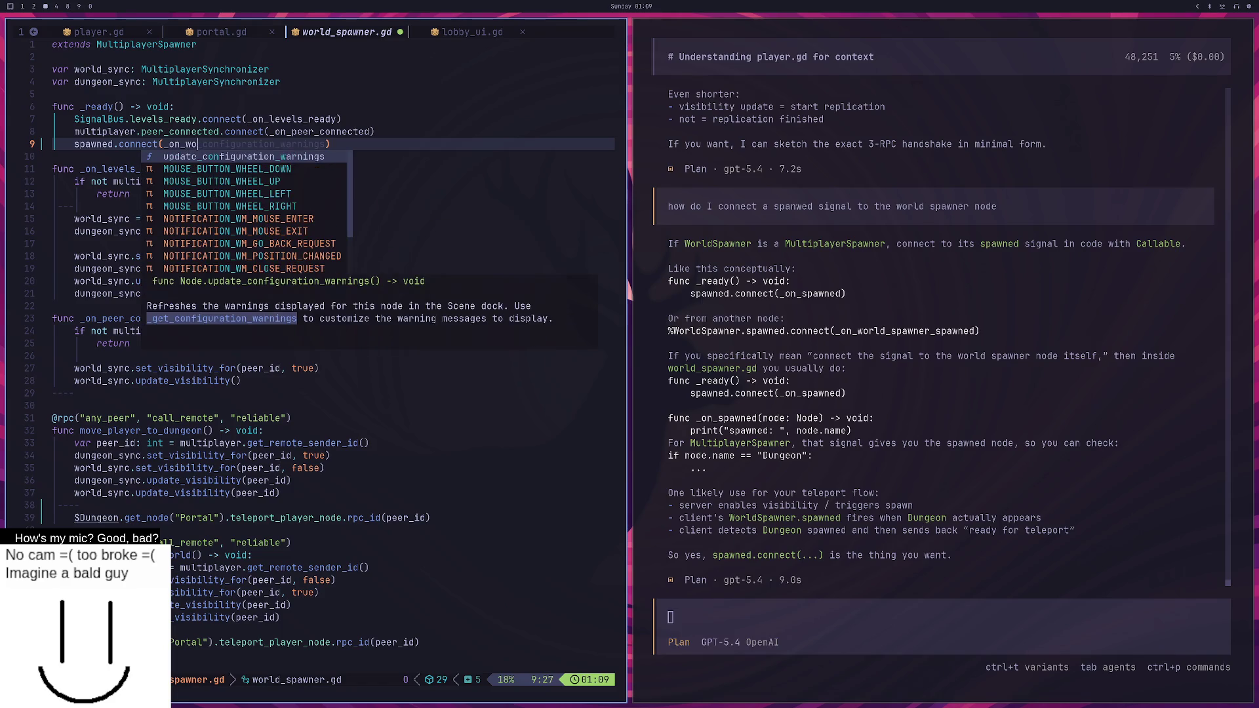
{"action": "key", "text": "BackSpace"}
{"action": "type", "text": "orld_"}
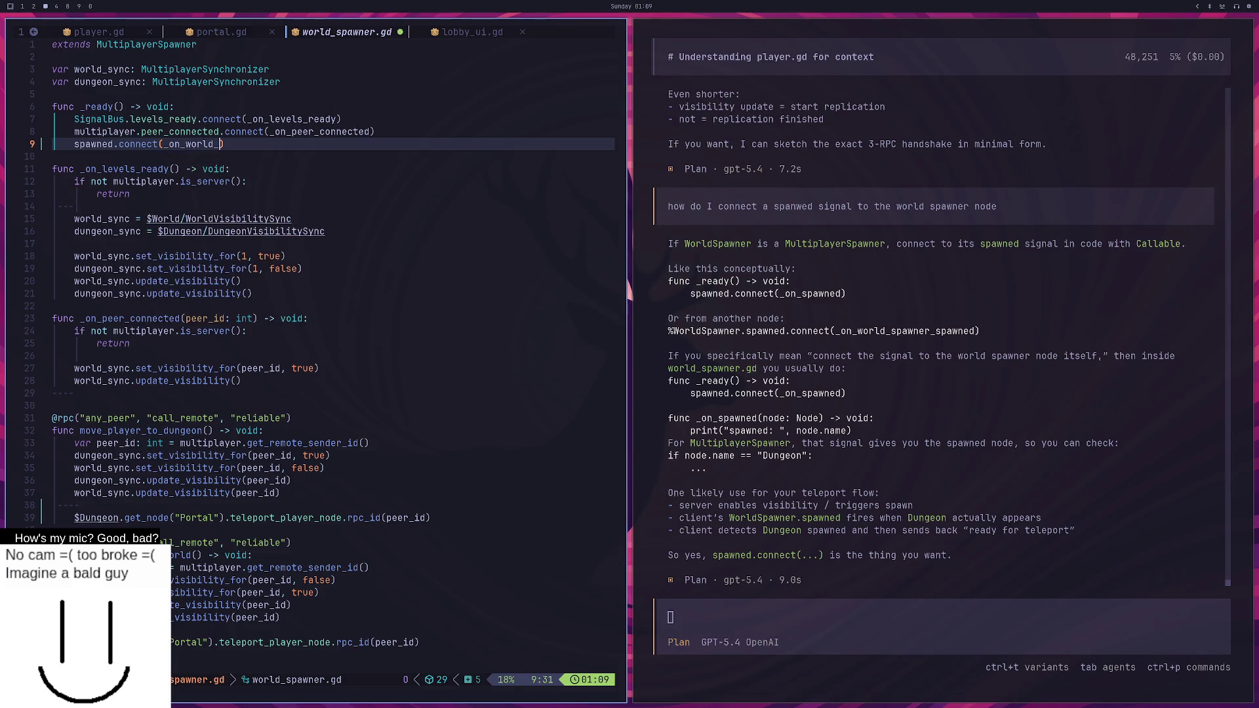
{"action": "type", "text": "spawn"}
{"action": "key", "text": "Escape"}
Add func _on_world_spawned below _ready and rename the line 9 callback to _on_world_spawned.
{"action": "key", "text": "h"}
{"action": "key", "text": "o"}
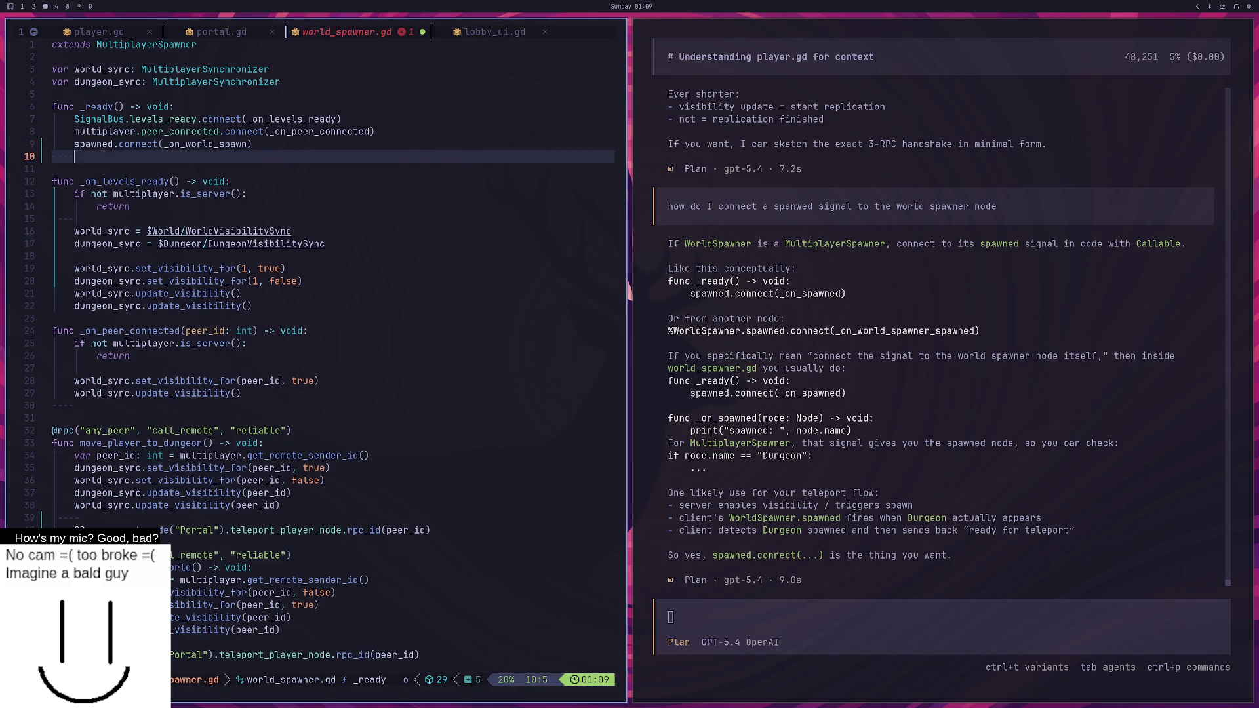
{"action": "key", "text": "Return"}
{"action": "key", "text": "BackSpace"}
{"action": "type", "text": "func "}
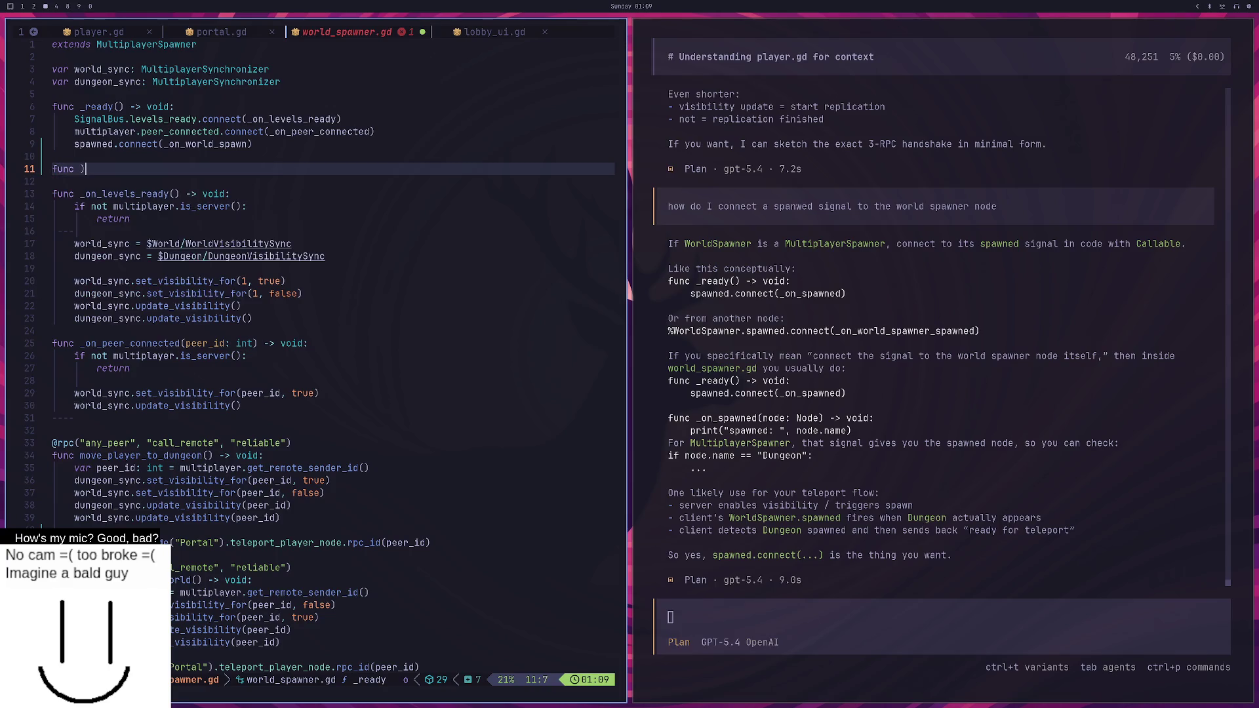
{"action": "type", "text": "_on_world_spawned"}
{"action": "key", "text": "Escape"}
{"action": "key", "text": "k"}
{"action": "key", "text": "k"}
{"action": "key", "text": "dollar"}
{"action": "type", "text": "ied"}
{"action": "key", "text": "Right"}
{"action": "key", "text": "Escape"}
{"action": "key", "text": "j"}
{"action": "key", "text": "j"}
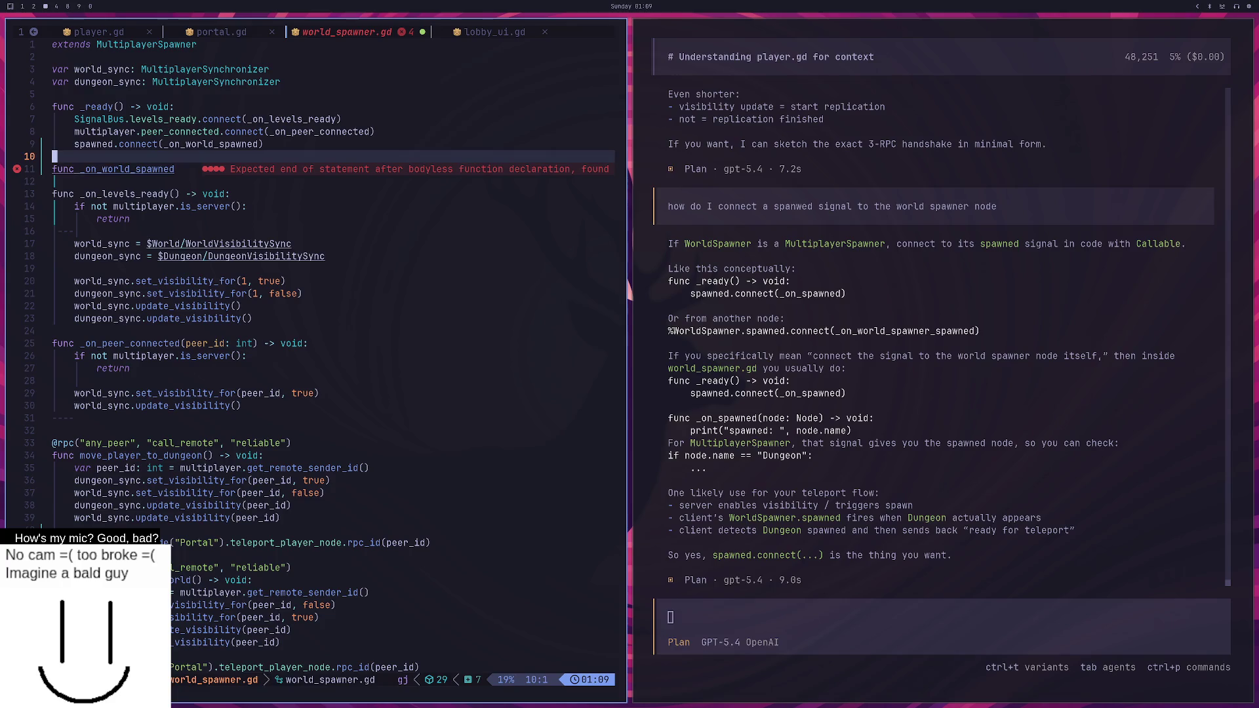
Complete the declaration as _on_world_spawned() -> void: and start an indented body line.
{"action": "type", "text": "A() ->"}
{"action": "key", "text": "BackSpace"}
{"action": "key", "text": "BackSpace"}
{"action": "key", "text": "BackSpace"}
{"action": "type", "text": "-> void:"}
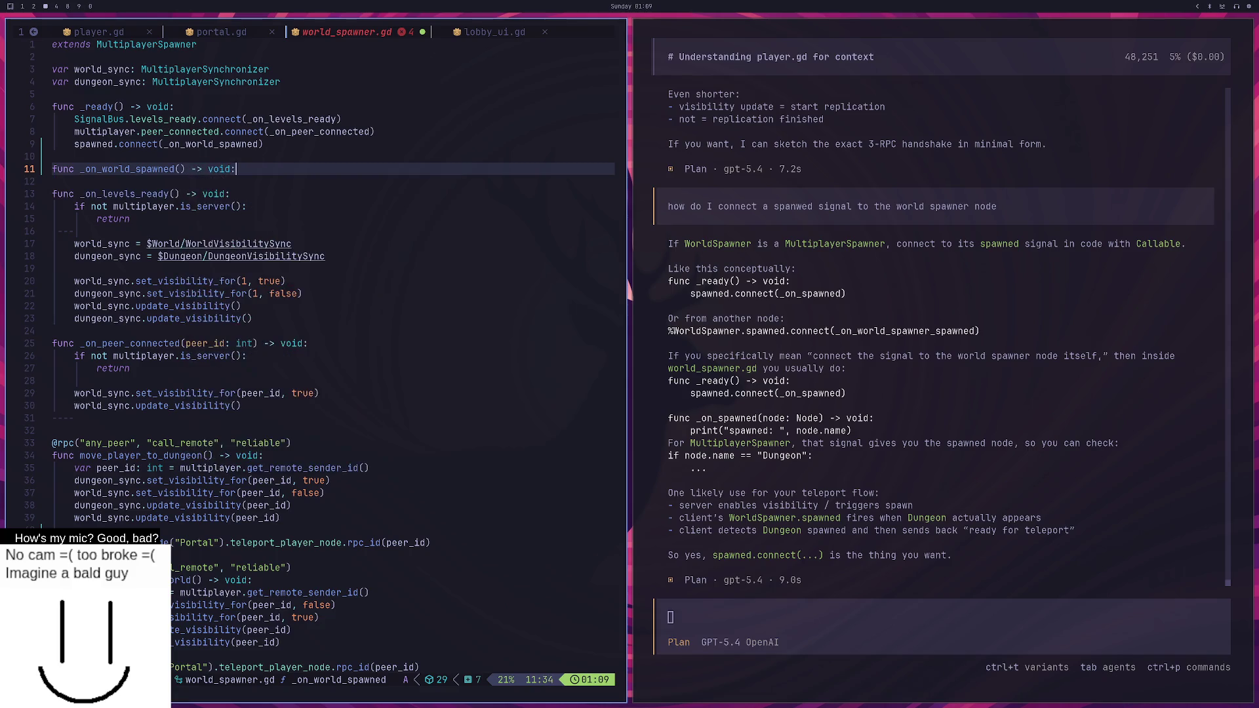
{"action": "key", "text": "Return"}
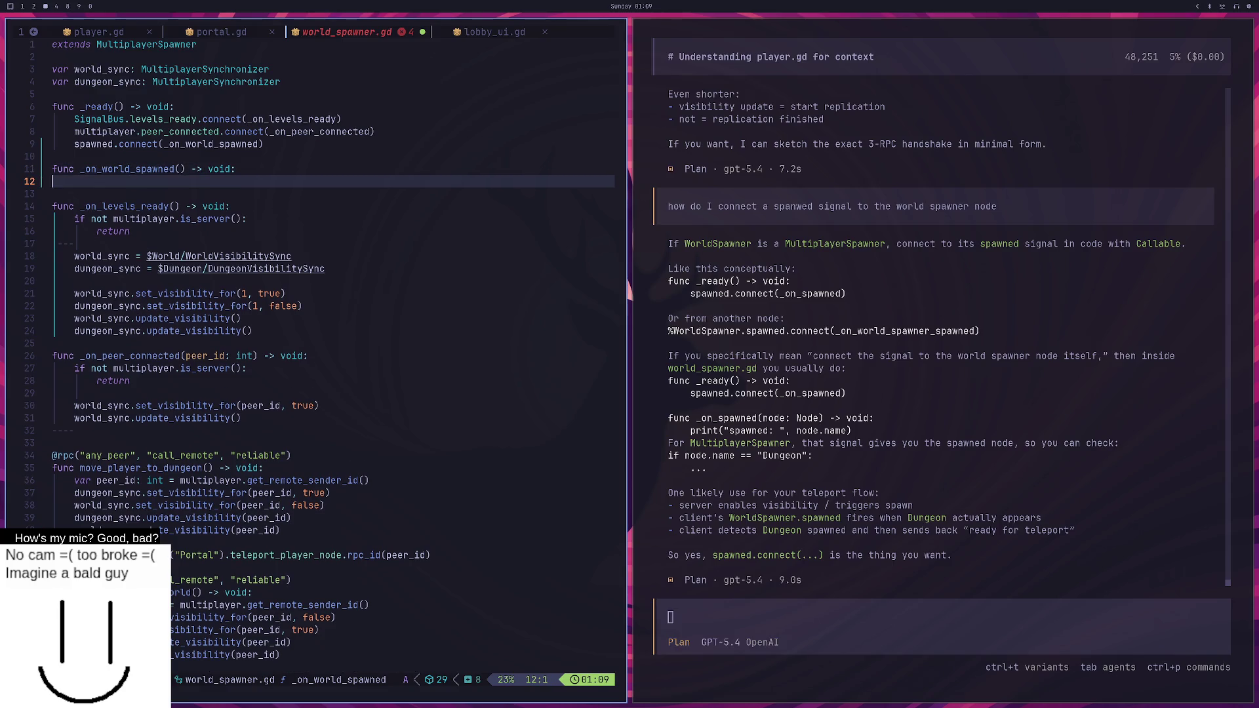
{"action": "key", "text": "Tab"}
Type a rough 'teleprot the player' note in the body and begin a '# If world' comment.
{"action": "type", "text": "#"}
{"action": "key", "text": "BackSpace"}
{"action": "type", "text": "#"}
{"action": "key", "text": "BackSpace"}
{"action": "key", "text": "BackSpace"}
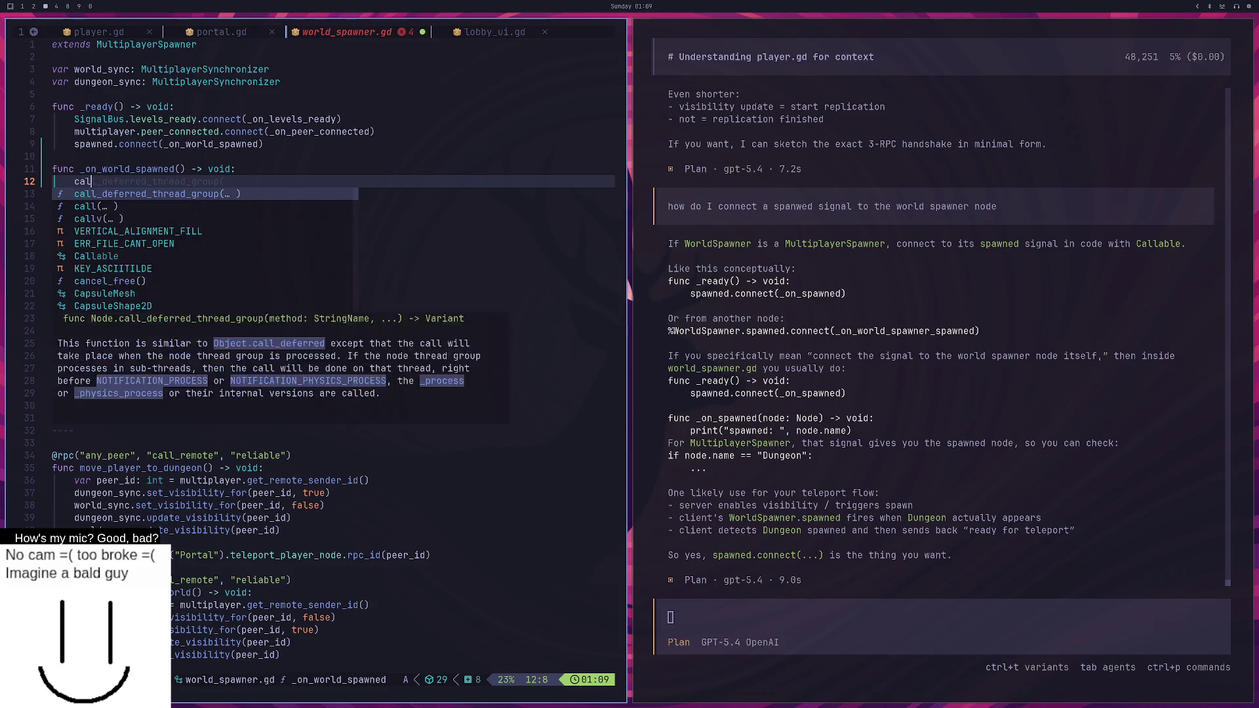
{"action": "type", "text": "tel"}
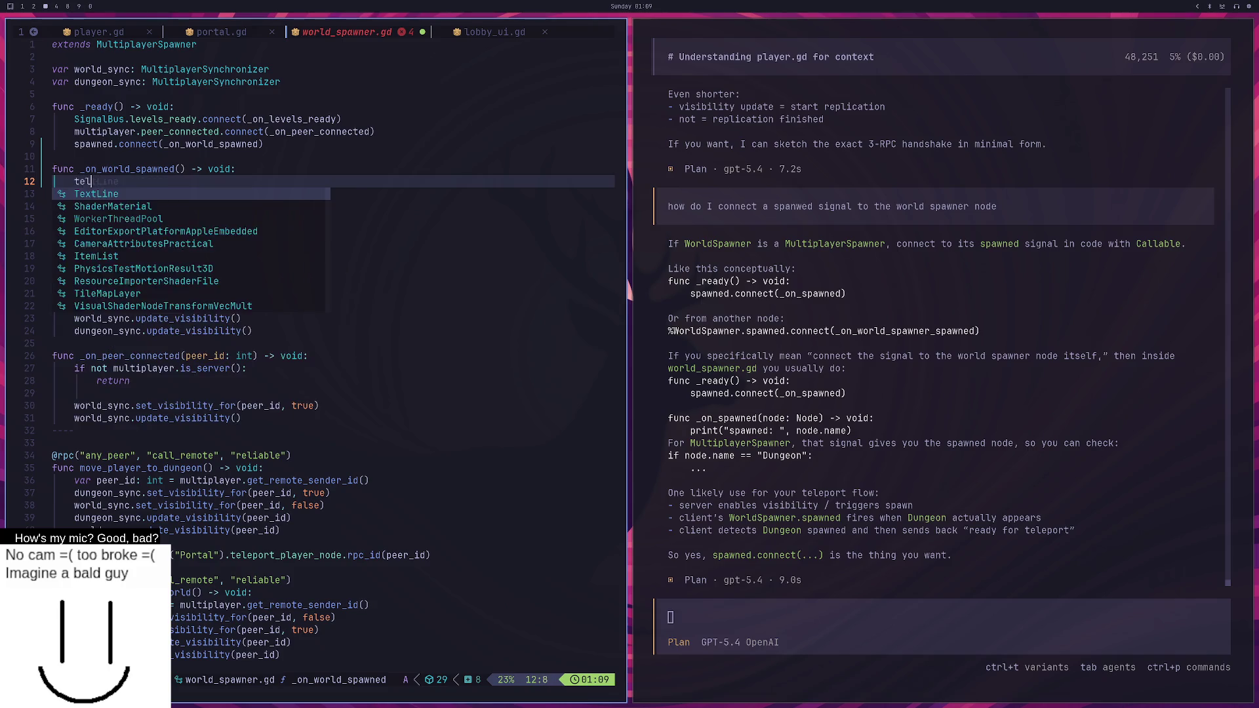
{"action": "type", "text": "eprot the player"}
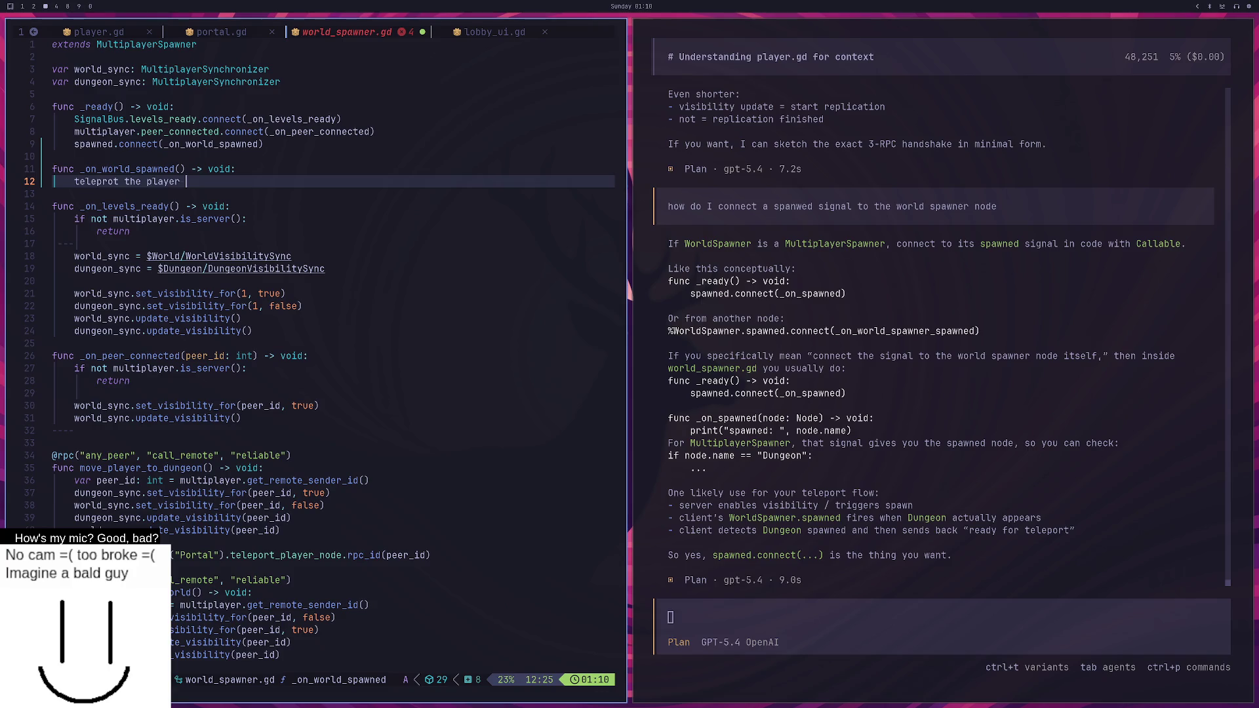
{"action": "type", "text": "kjkjkjkjkjkjkjk"}
{"action": "type", "text": "jkjkjkj"}
{"action": "key", "text": "BackSpace"}
{"action": "key", "text": "BackSpace"}
{"action": "key", "text": "BackSpace"}
{"action": "key", "text": "BackSpace"}
{"action": "key", "text": "BackSpace"}
{"action": "key", "text": "BackSpace"}
{"action": "type", "text": "# "}
{"action": "type", "text": "If world o"}
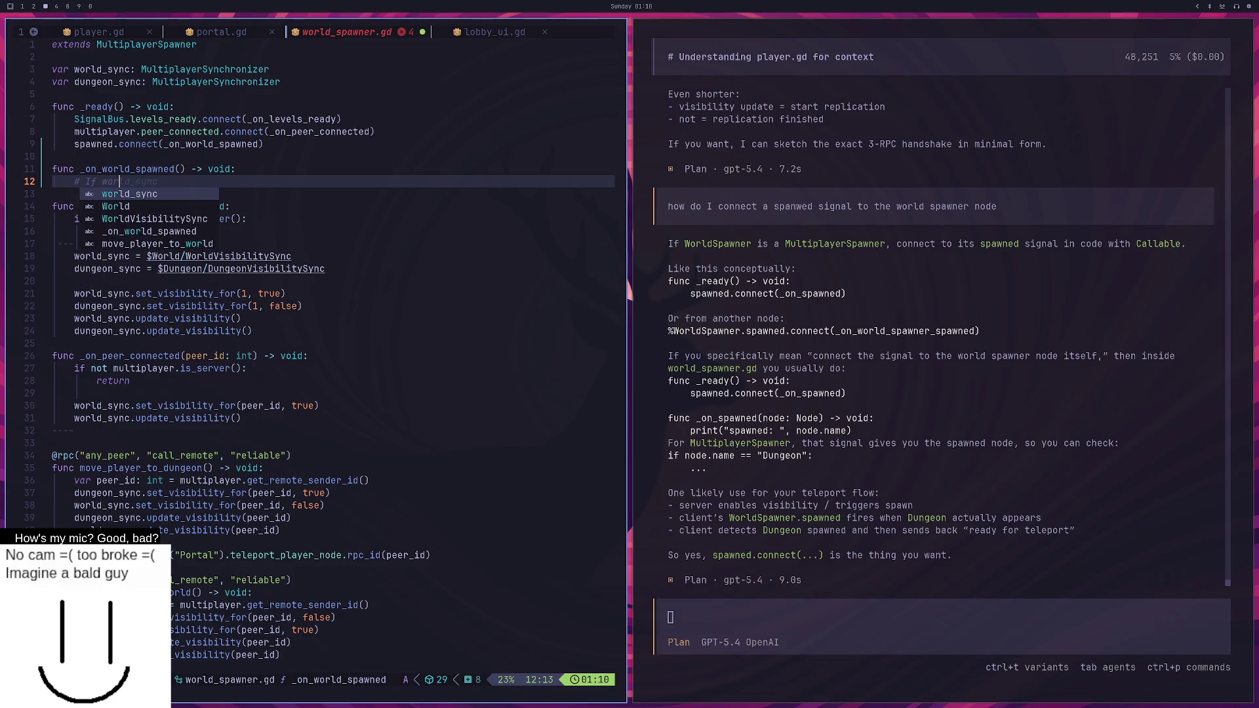
Write the comment 'Emitted if world or dungeon is spawned.' under the function declaration.
{"action": "key", "text": "BackSpace"}
{"action": "key", "text": "BackSpace"}
{"action": "key", "text": "BackSpace"}
{"action": "type", "text": "Tr"}
{"action": "key", "text": "BackSpace"}
{"action": "key", "text": "BackSpace"}
{"action": "type", "text": "Emitted if "}
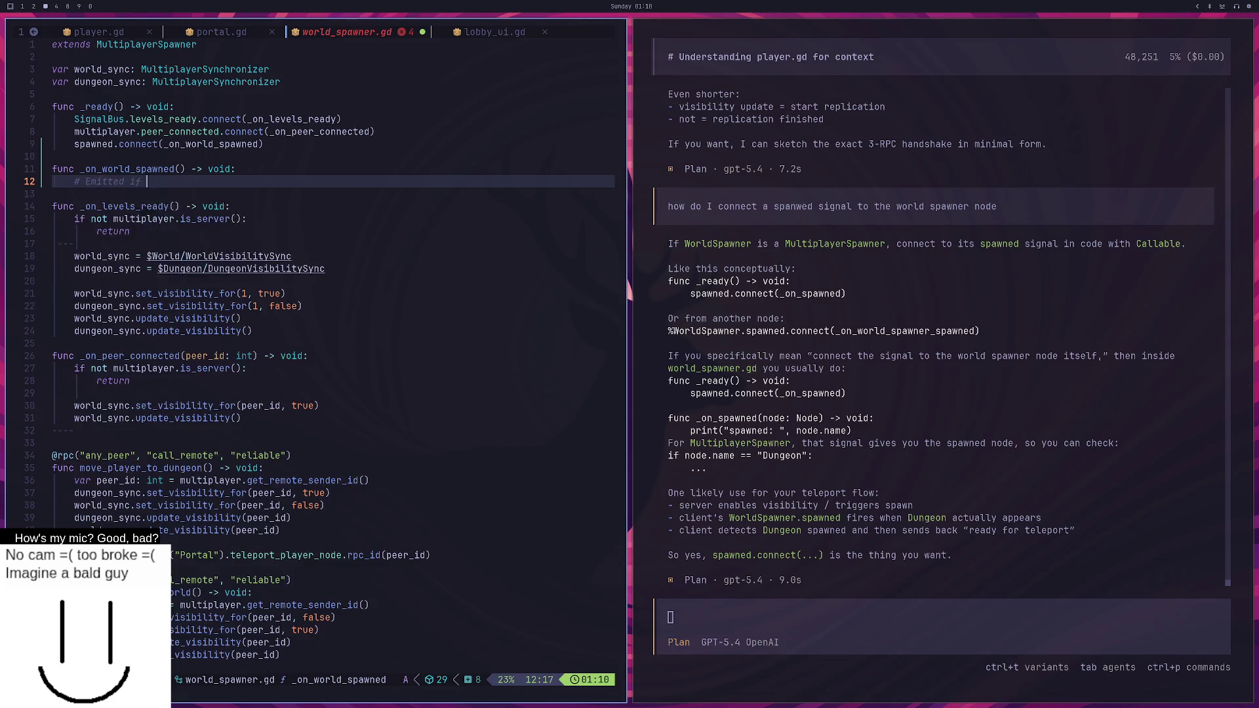
{"action": "type", "text": "world or dungeon is spaw"}
{"action": "type", "text": "ned."}
{"action": "key", "text": "Return"}
{"action": "key", "text": "Tab"}
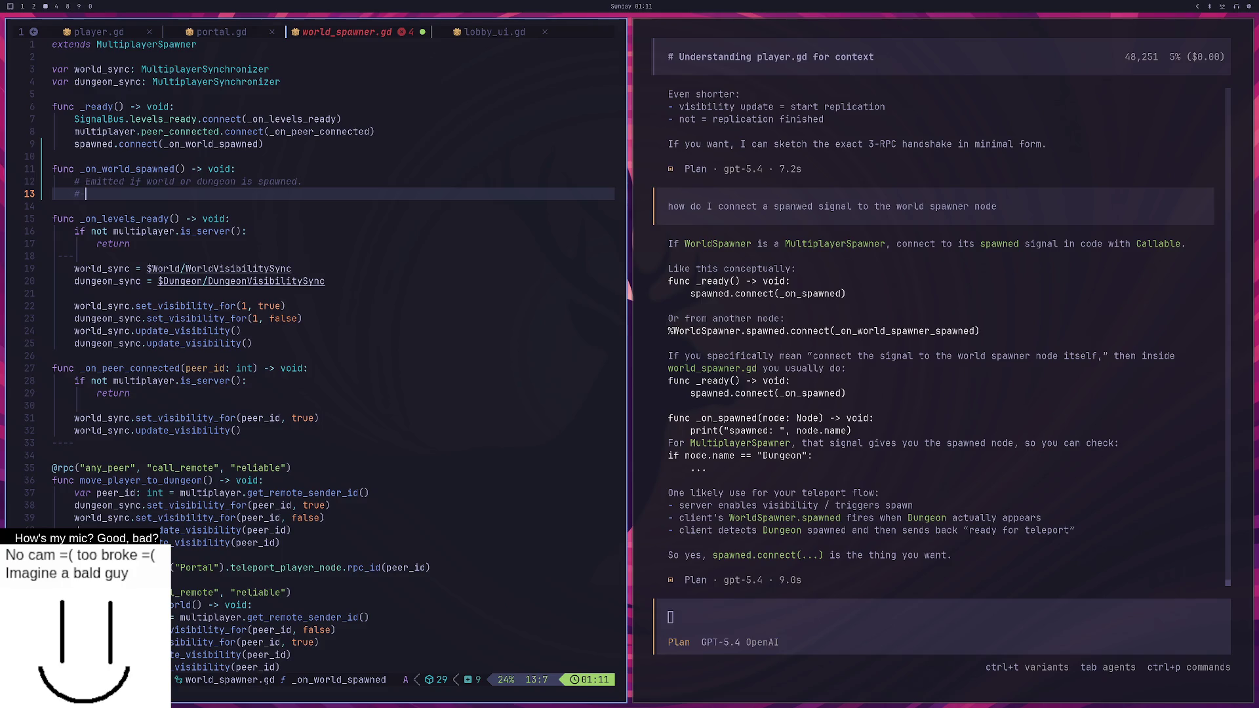
Add comment lines saying this only happens via the teleporter or at game initialization.
{"action": "type", "text": "The only "}
{"action": "type", "text": "times this happens"}
{"action": "type", "text": ", is if we tal"}
{"action": "key", "text": "BackSpace"}
{"action": "type", "text": "ke "}
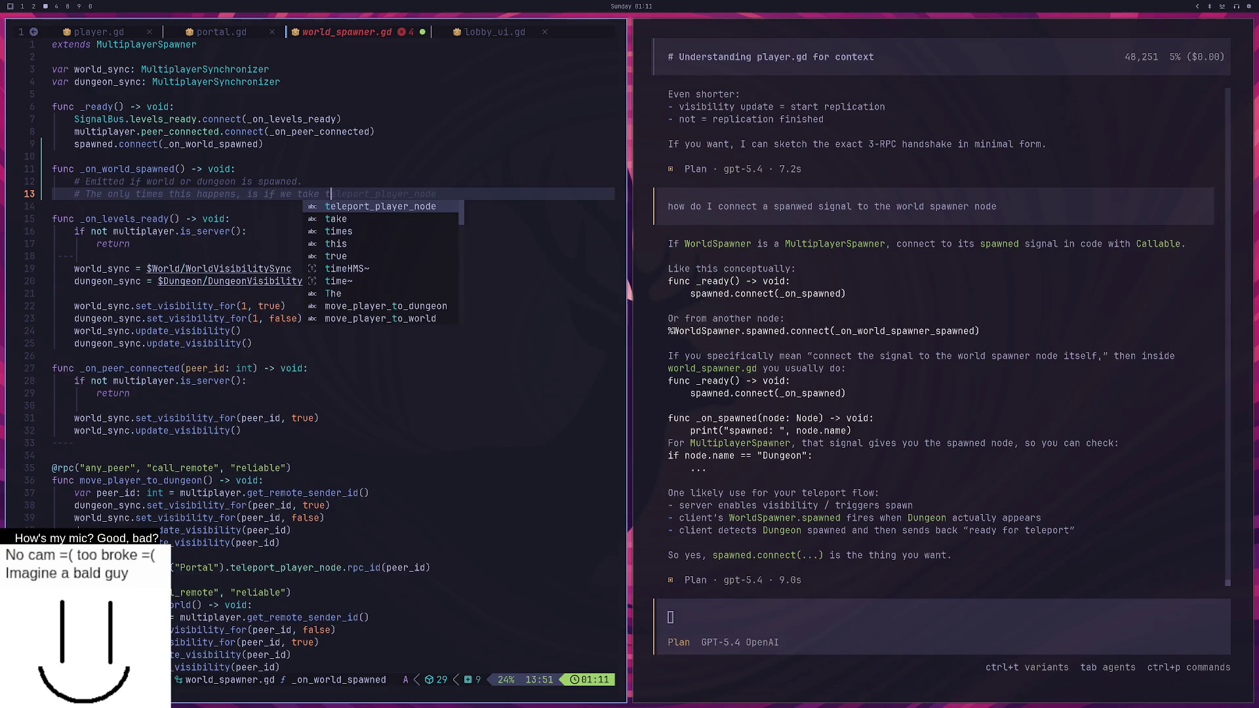
{"action": "type", "text": "the teleporter"}
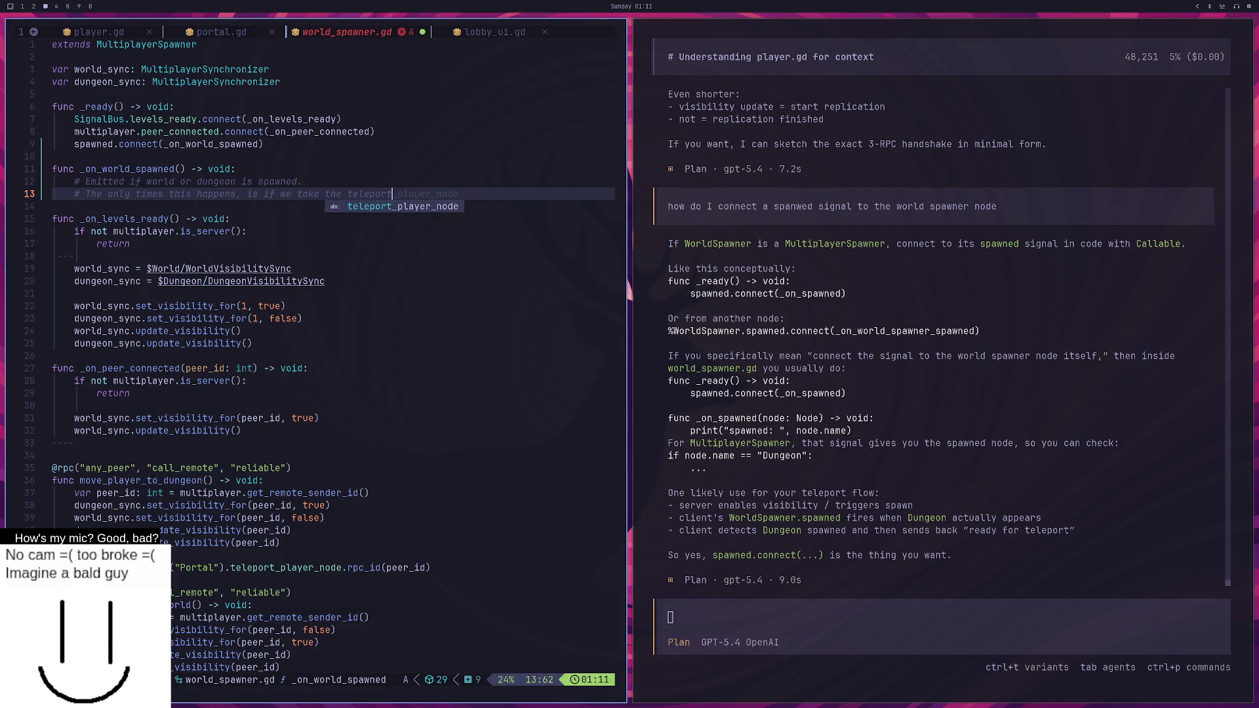
{"action": "key", "text": "BackSpace"}
{"action": "key", "text": "BackSpace"}
{"action": "type", "text": "_player_nod"}
{"action": "key", "text": "BackSpace"}
{"action": "key", "text": "BackSpace"}
{"action": "key", "text": "BackSpace"}
{"action": "key", "text": "Return"}
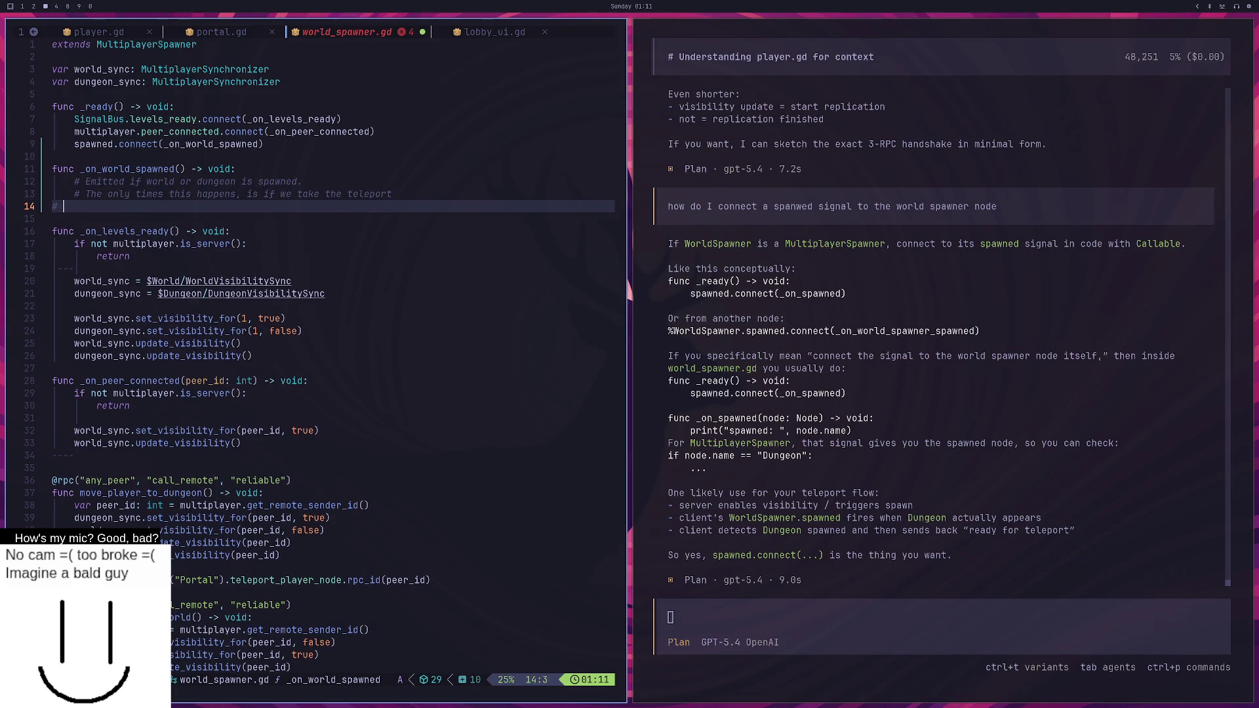
{"action": "type", "text": "on"}
{"action": "type", "text": " at "}
{"action": "type", "text": "initialiyat"}
{"action": "type", "text": "ion of game"}
Fix the 'initialiyation' typo in the comment to 'initialization'.
{"action": "key", "text": "Escape"}
{"action": "key", "text": "b"}
{"action": "key", "text": "b"}
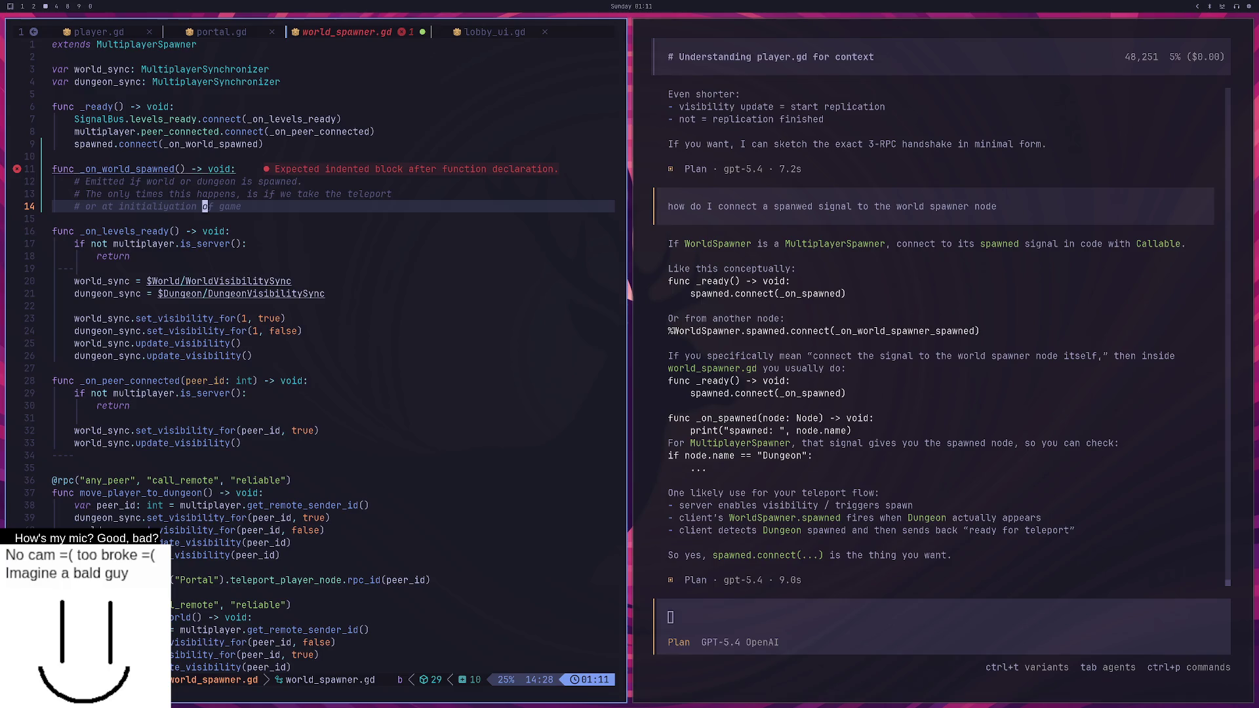
{"action": "key", "text": "h"}
{"action": "key", "text": "h"}
{"action": "key", "text": "h"}
{"action": "key", "text": "h"}
{"action": "key", "text": "h"}
{"action": "key", "text": "h"}
{"action": "type", "text": "clz"}
{"action": "key", "text": "Return"}
Put pass as the _on_world_spawned body, save world_spawner.gd with :w, and return to Godot.
{"action": "type", "text": "opa"}
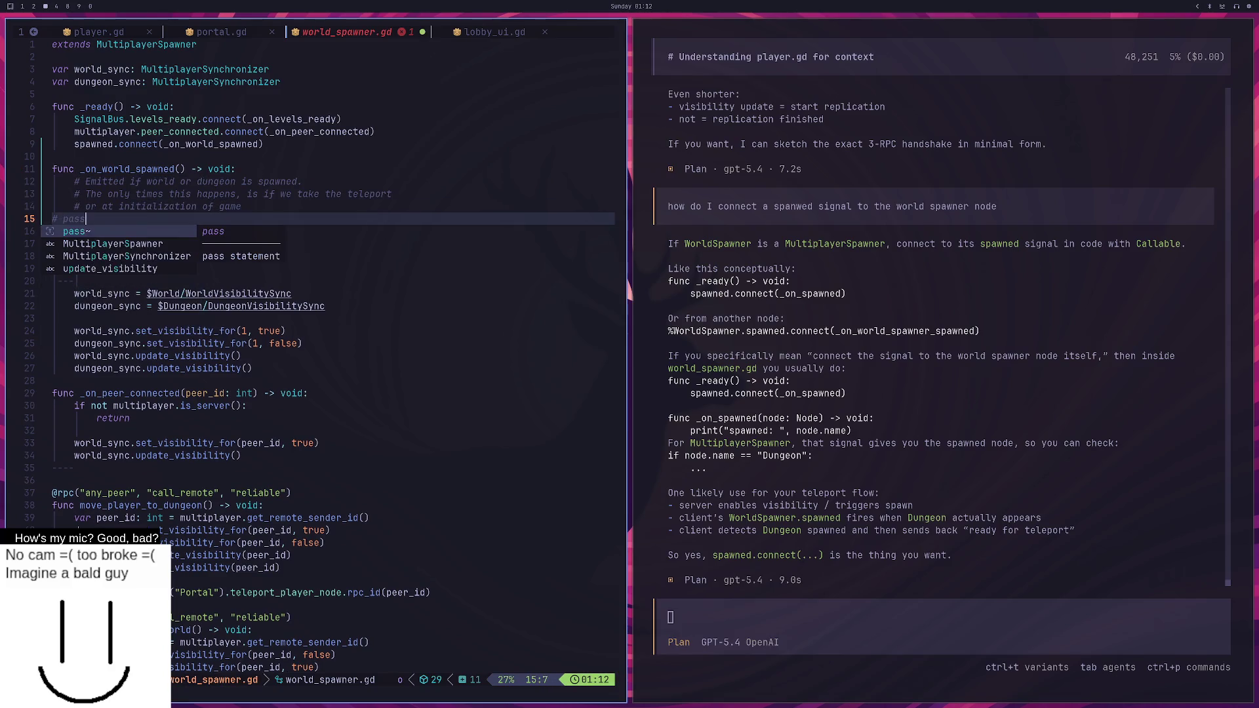
{"action": "key", "text": "Escape"}
{"action": "key", "text": "c"}
{"action": "key", "text": "c"}
{"action": "type", "text": "pass"}
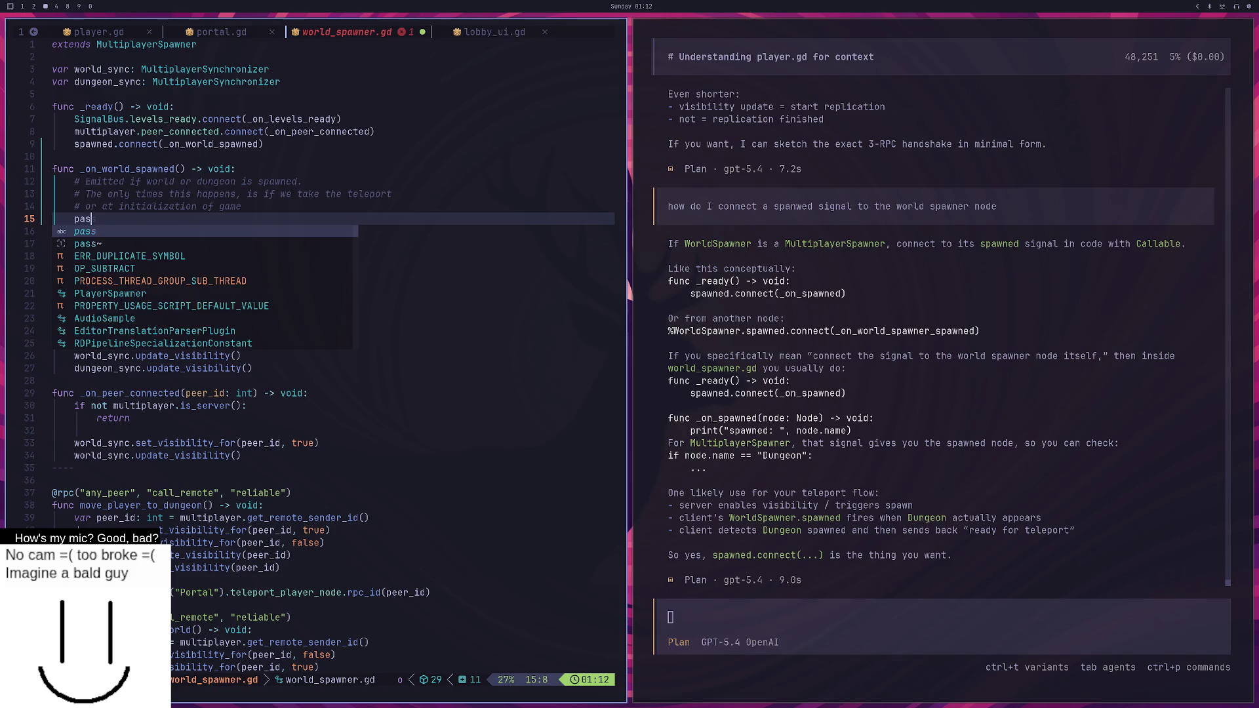
{"action": "key", "text": "Escape"}
{"action": "type", "text": ":w"}
{"action": "key", "text": "Return"}
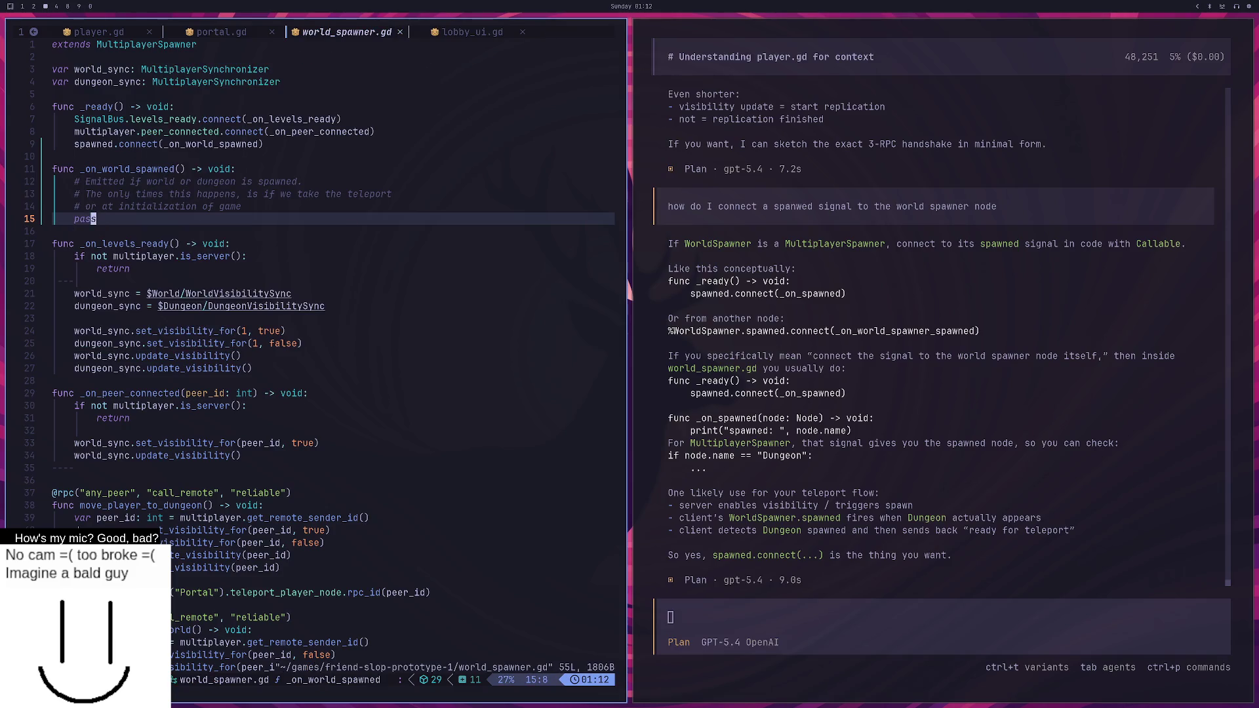
{"action": "key", "text": "super+2"}
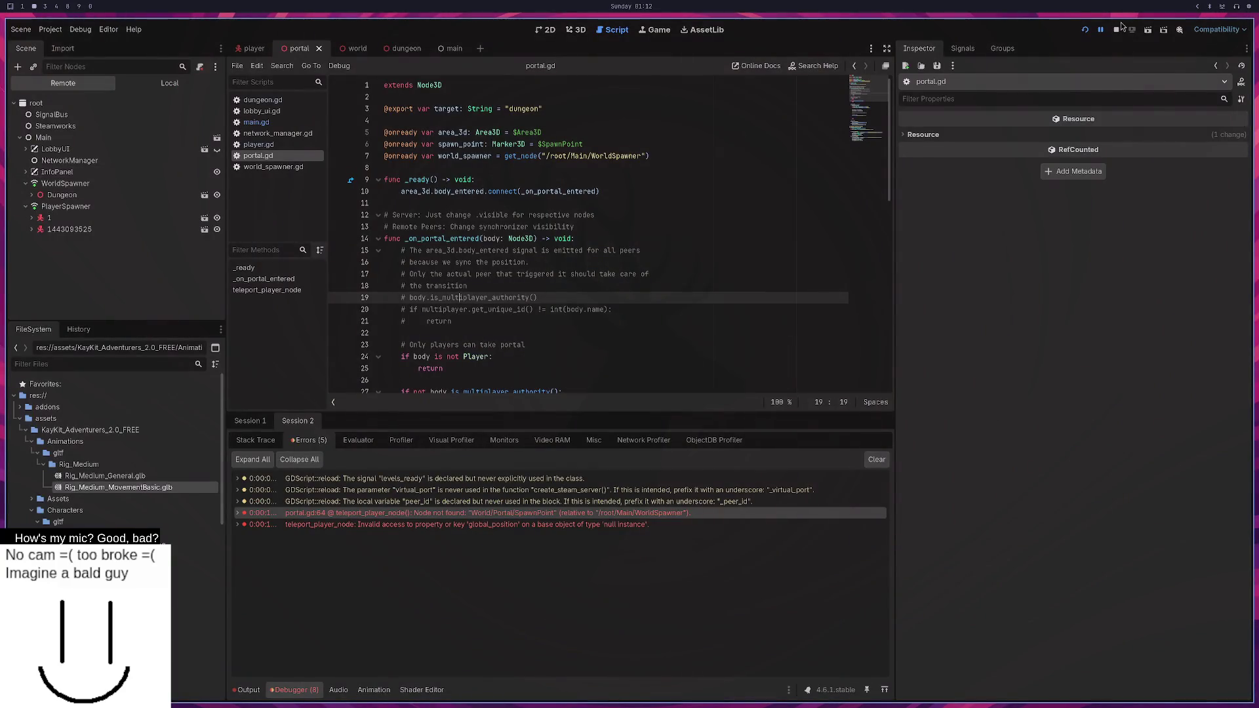
Run the project, create a LAN server from the left game window, then stop the game with F8.
{"action": "left_click", "coordinate": [1087, 29]}
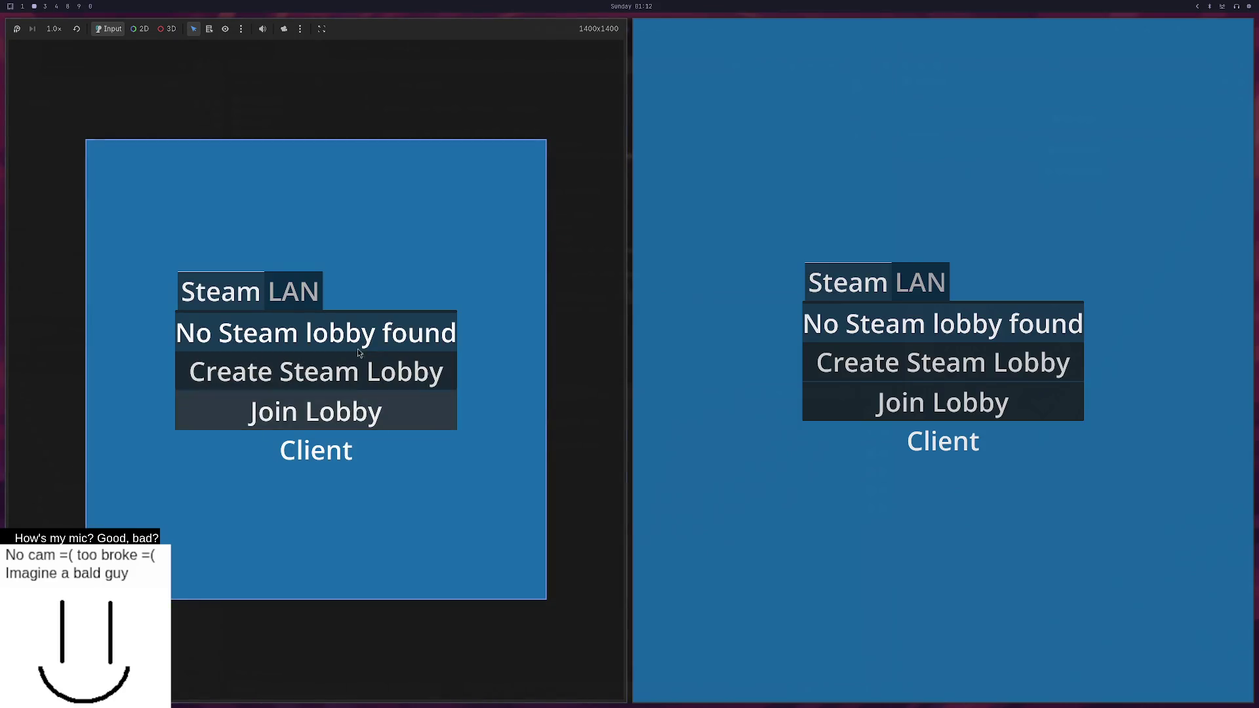
{"action": "left_click", "coordinate": [288, 290]}
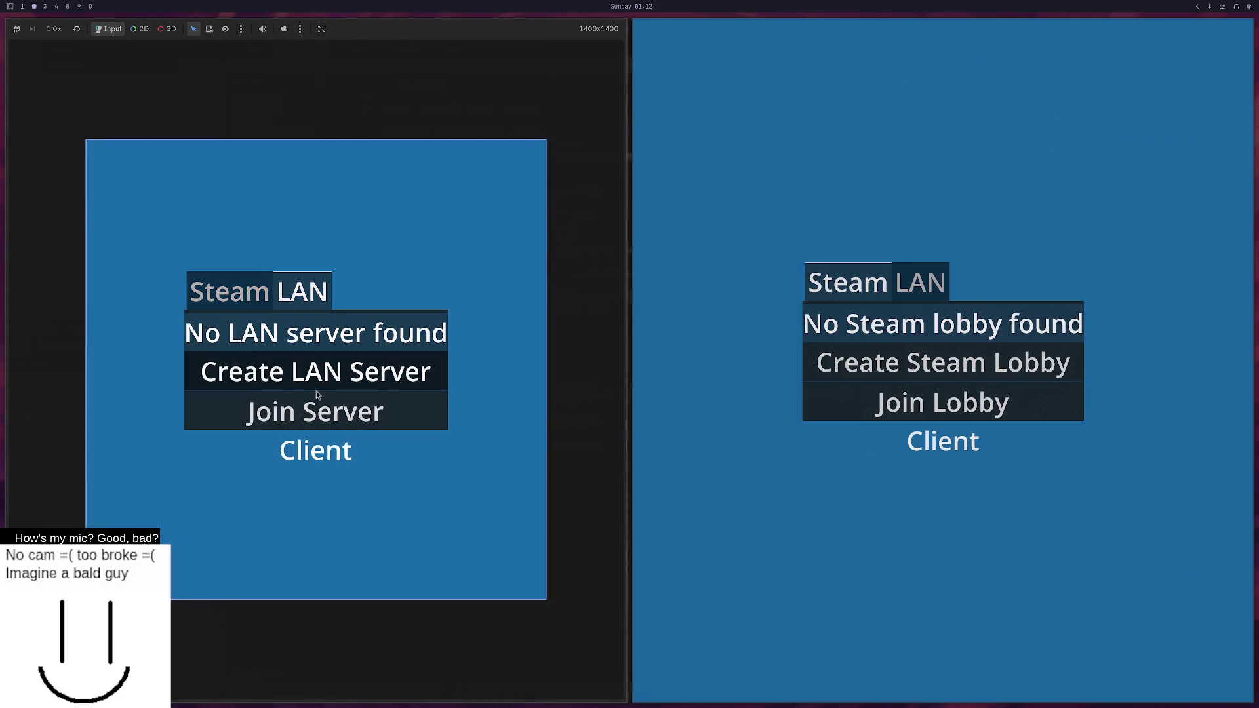
{"action": "left_click", "coordinate": [315, 368]}
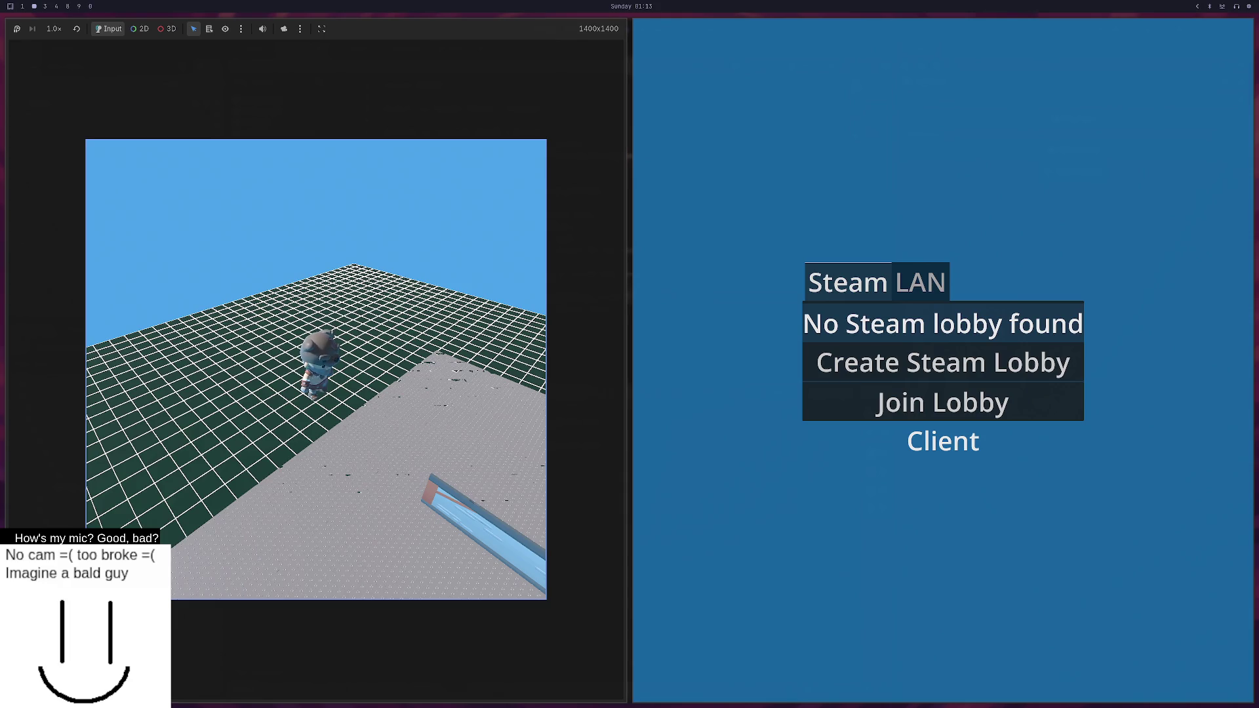
{"action": "key", "text": "F8"}
Ask the AI chat whether an update can be queued on the synchronizer that syncs position.
{"action": "key", "text": "super+1"}
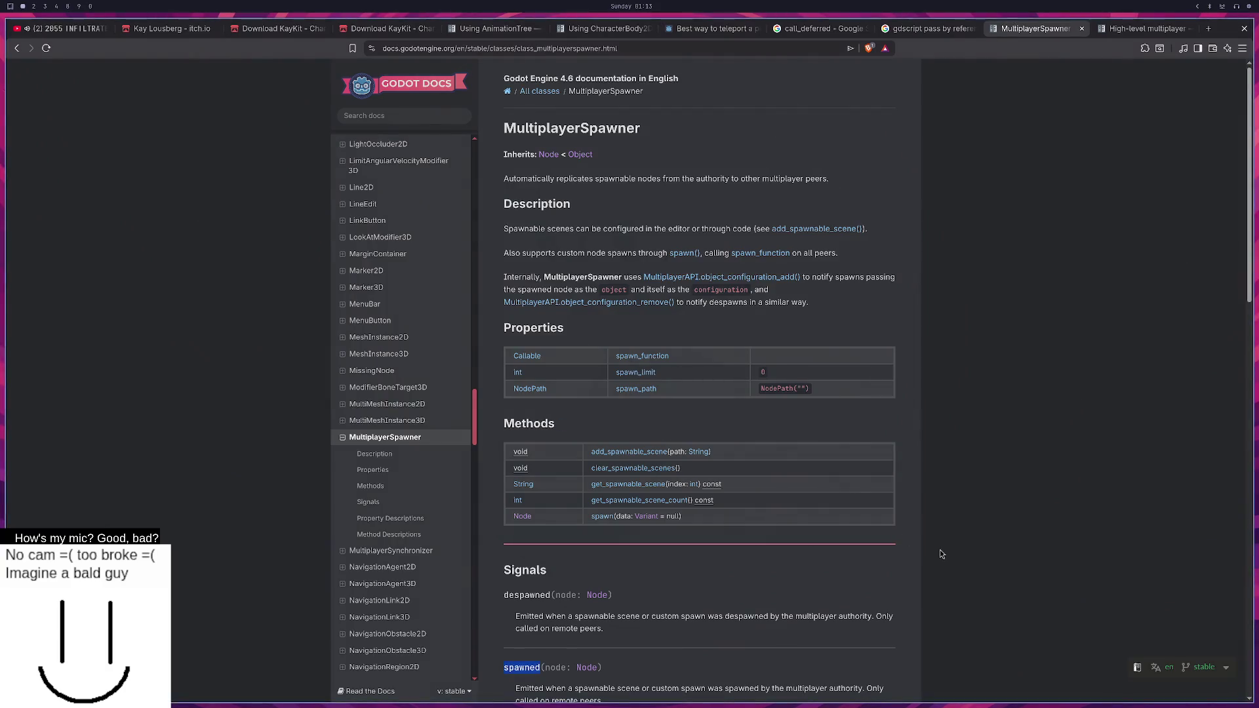
{"action": "key", "text": "super+3"}
{"action": "type", "text": "isnt it possible to liek queue an upd"}
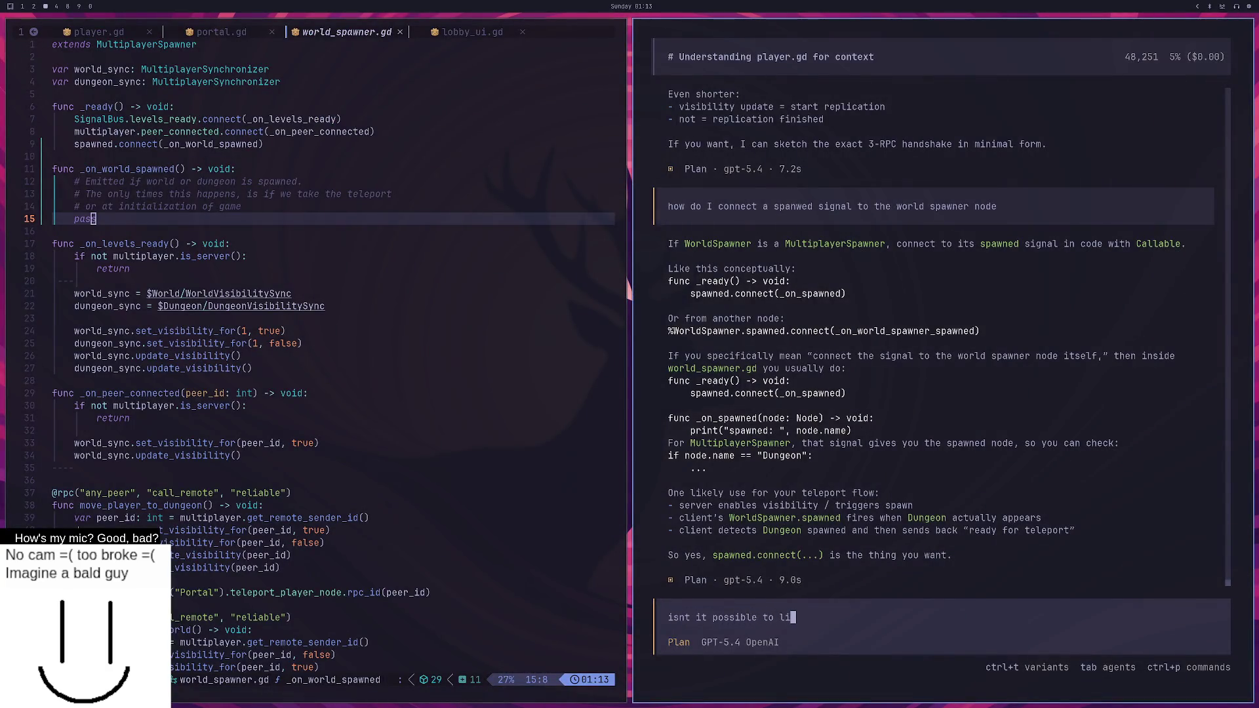
{"action": "type", "text": "ate on the s"}
{"action": "type", "text": "ynchronizer that "}
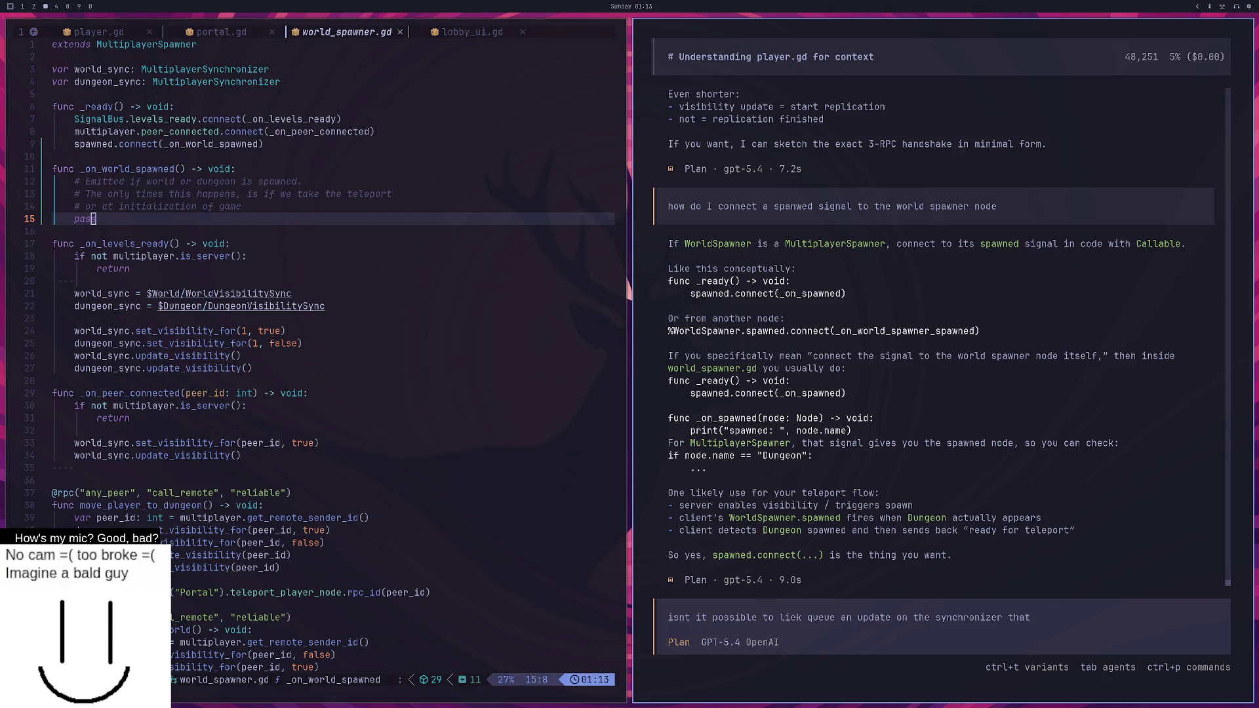
{"action": "type", "text": "szncs the position?"}
Send the synchronizer question and read the reply recommending a dedicated teleport RPC.
{"action": "key", "text": "Return"}
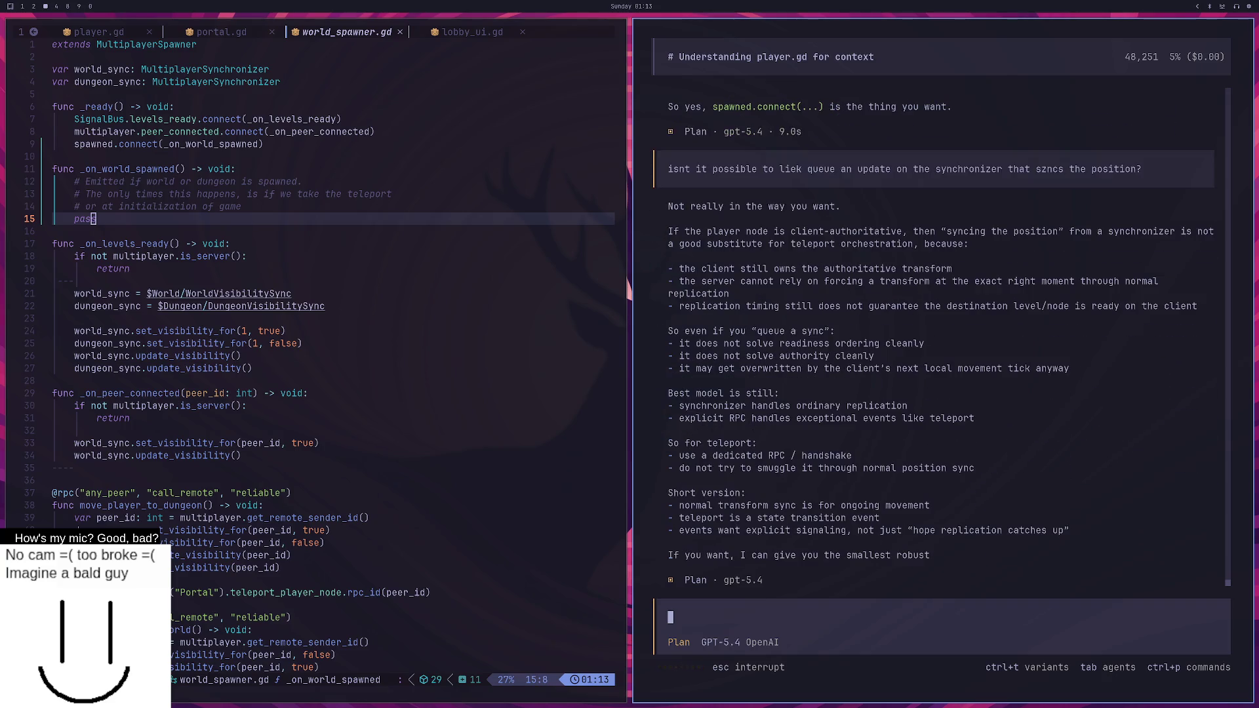
{"action": "scroll", "coordinate": [1035, 482], "scroll_direction": "up", "scroll_amount": 1}
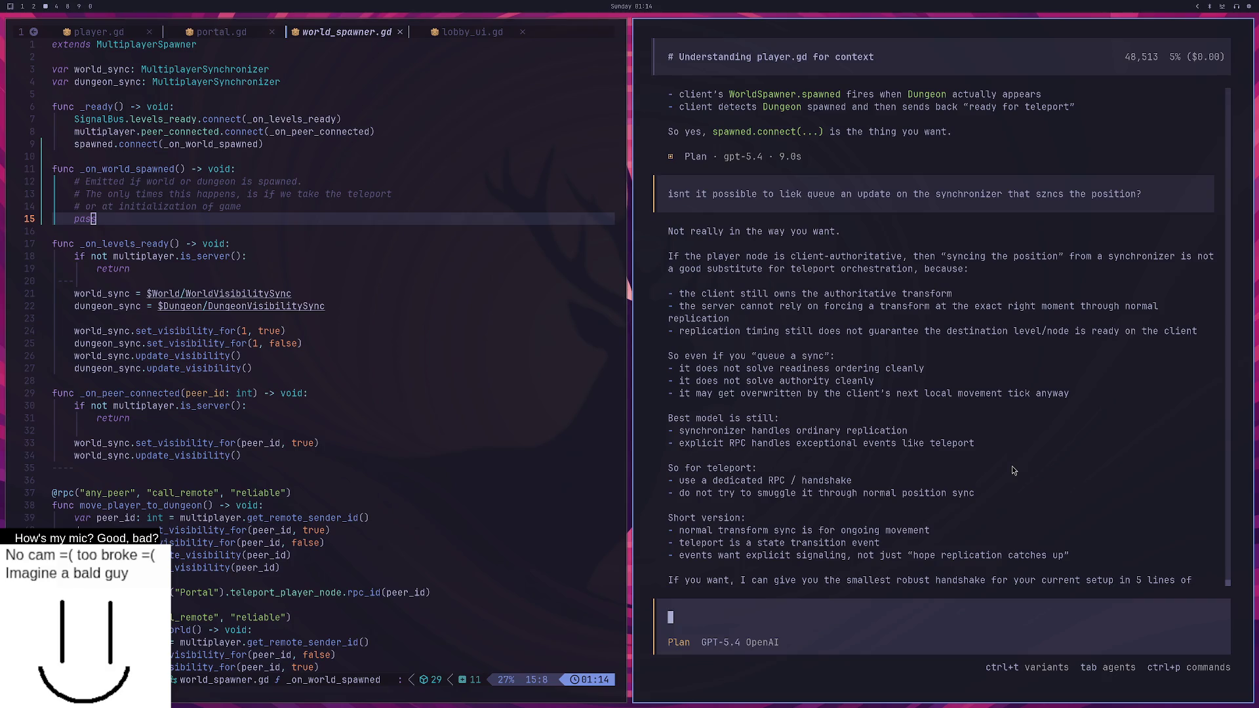
{"action": "left_click_drag", "start_coordinate": [130, 418], "coordinate": [249, 405]}
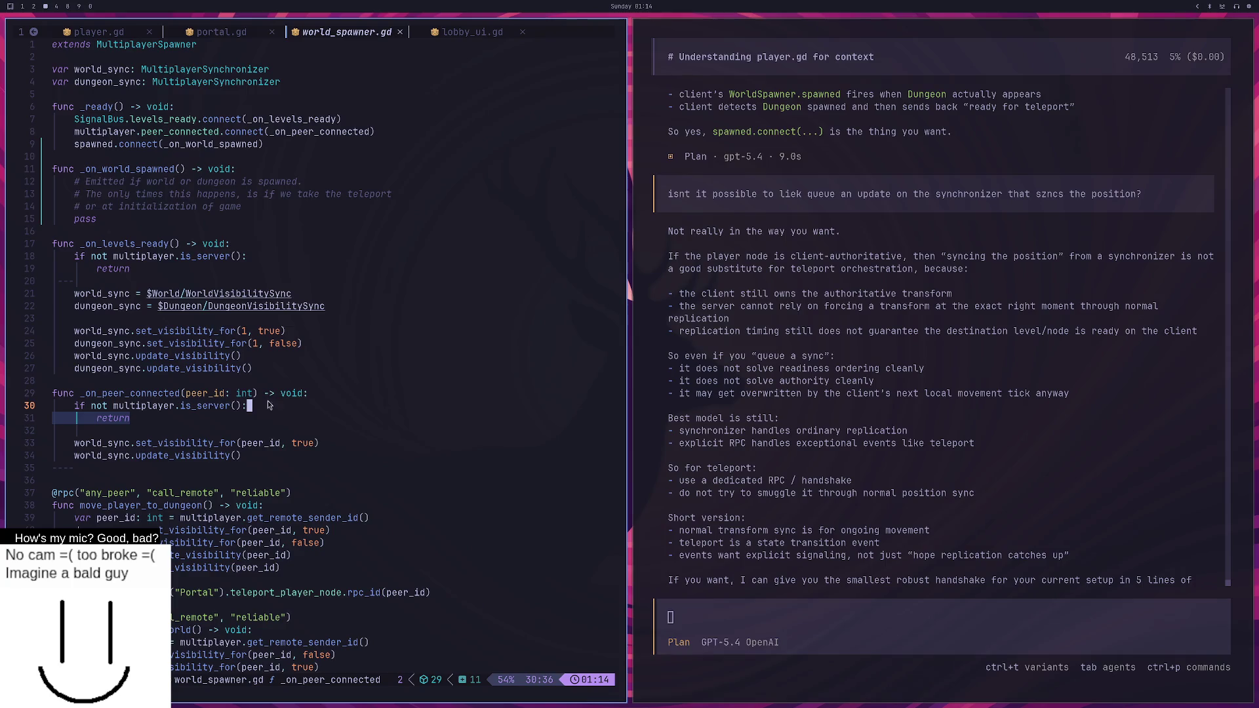
Open portal.gd and go to the player-only check in _on_portal_entered.
{"action": "left_click", "coordinate": [221, 31]}
{"action": "left_click", "coordinate": [248, 282]}
{"action": "scroll", "coordinate": [249, 281], "scroll_direction": "up", "scroll_amount": 9}
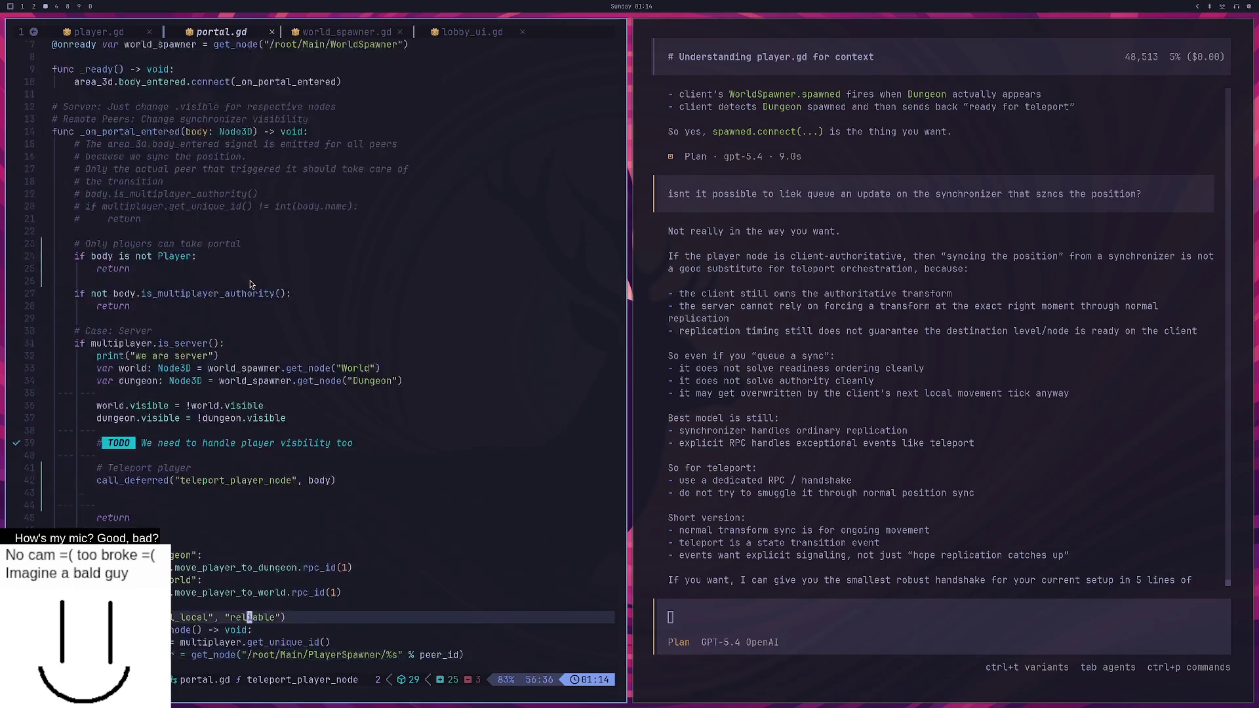
{"action": "left_click", "coordinate": [221, 311]}
{"action": "scroll", "coordinate": [223, 321], "scroll_direction": "down", "scroll_amount": 2}
{"action": "left_click", "coordinate": [160, 282]}
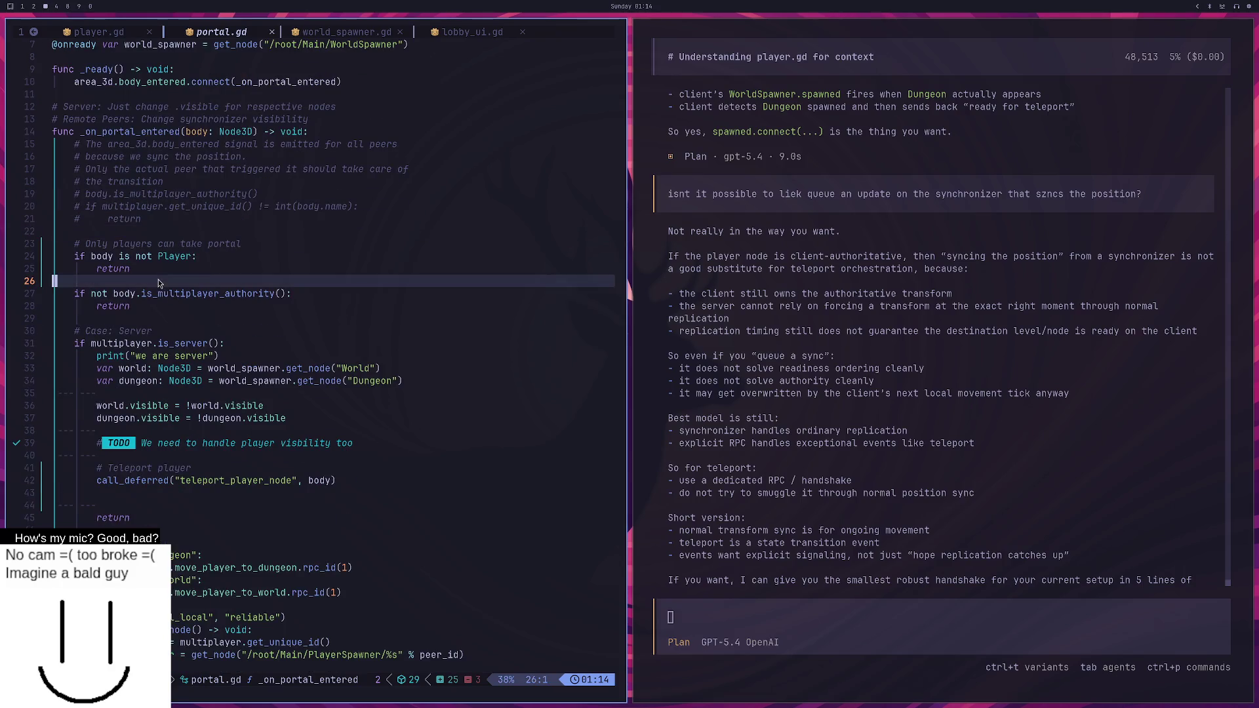
Add the line body.absolute_position = Vecotr3.ZERO below it, then switch back to world_spawner.gd.
{"action": "key", "text": "o"}
{"action": "key", "text": "Return"}
{"action": "key", "text": "Return"}
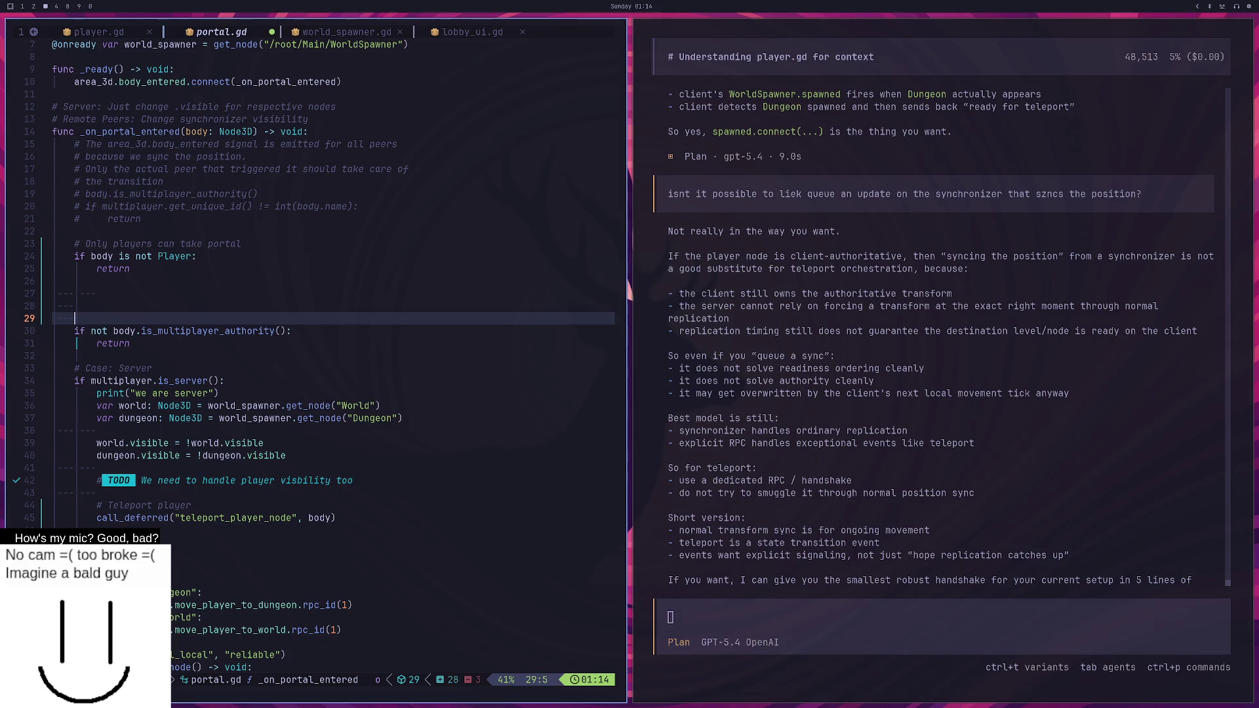
{"action": "type", "text": "body."}
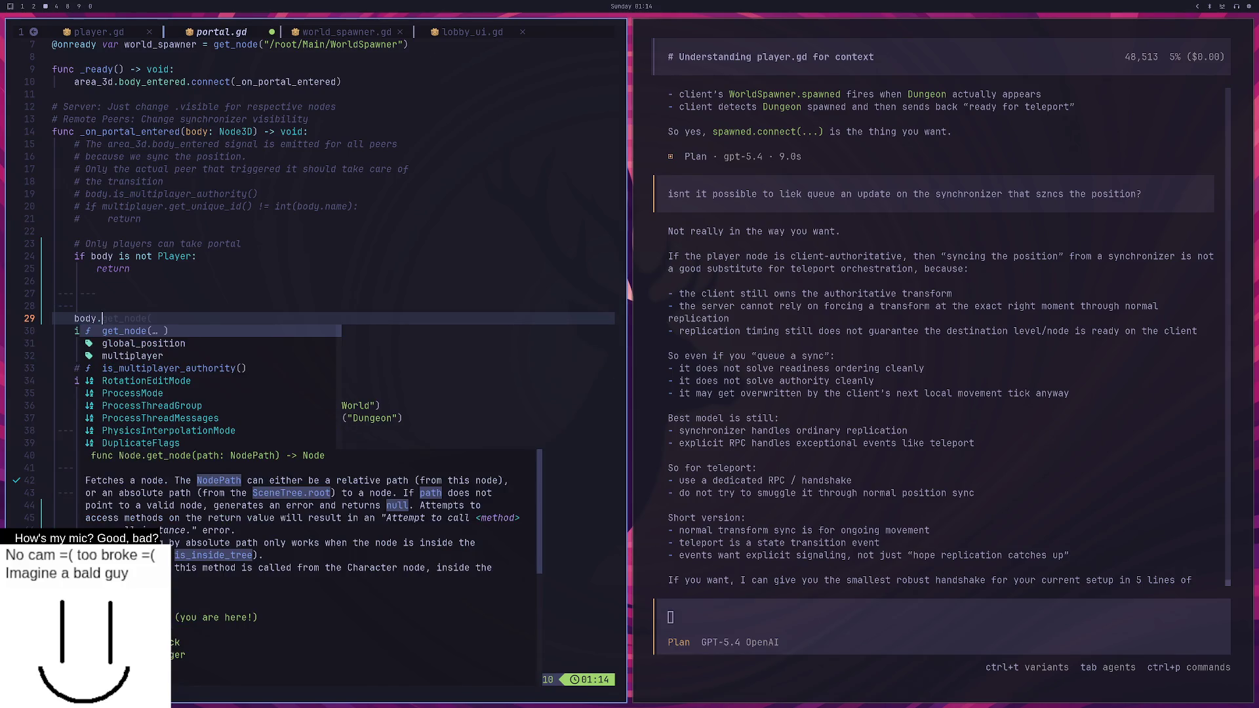
{"action": "type", "text": "absolute"}
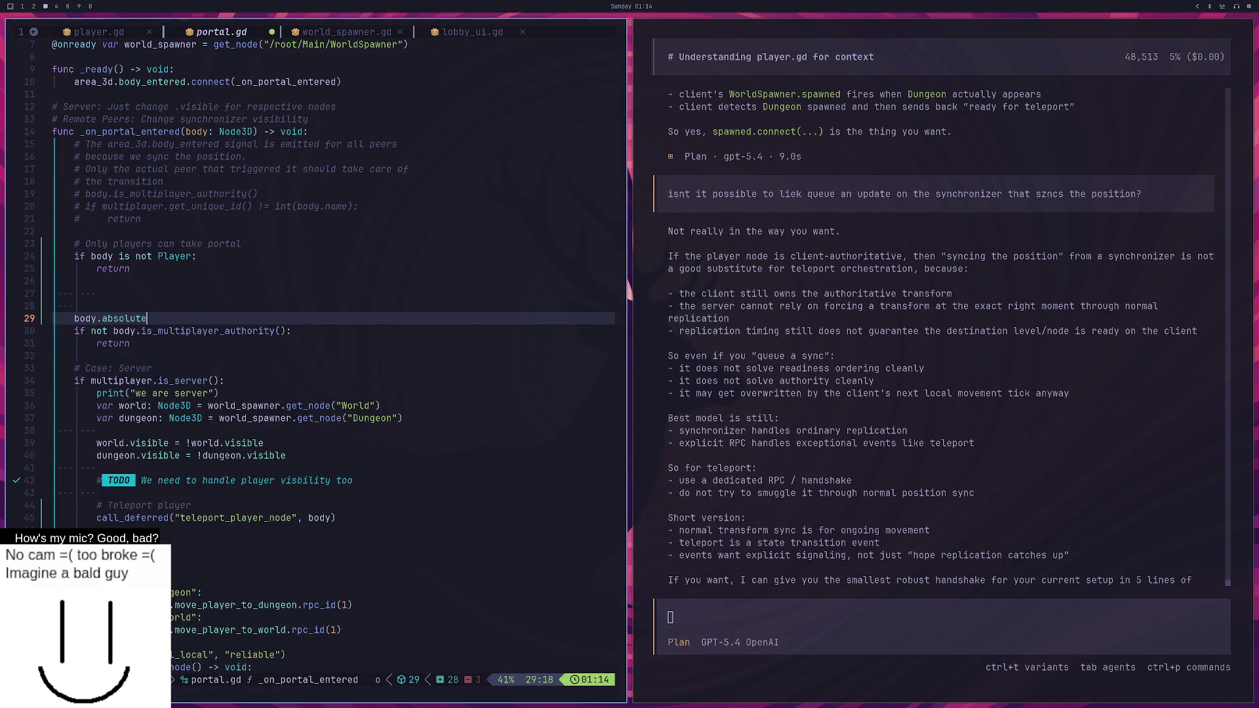
{"action": "type", "text": "_position ++"}
{"action": "key", "text": "BackSpace"}
{"action": "key", "text": "BackSpace"}
{"action": "type", "text": "= Vecotr3."}
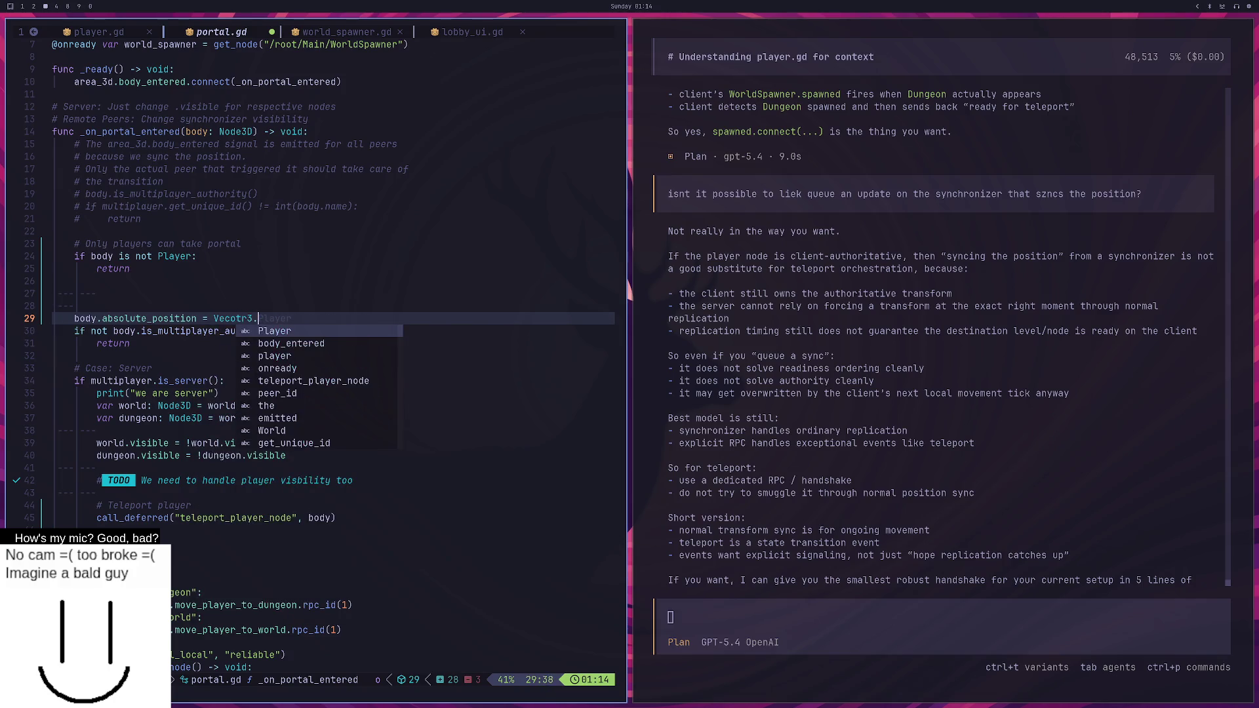
{"action": "type", "text": "ZERO"}
{"action": "key", "text": "Escape"}
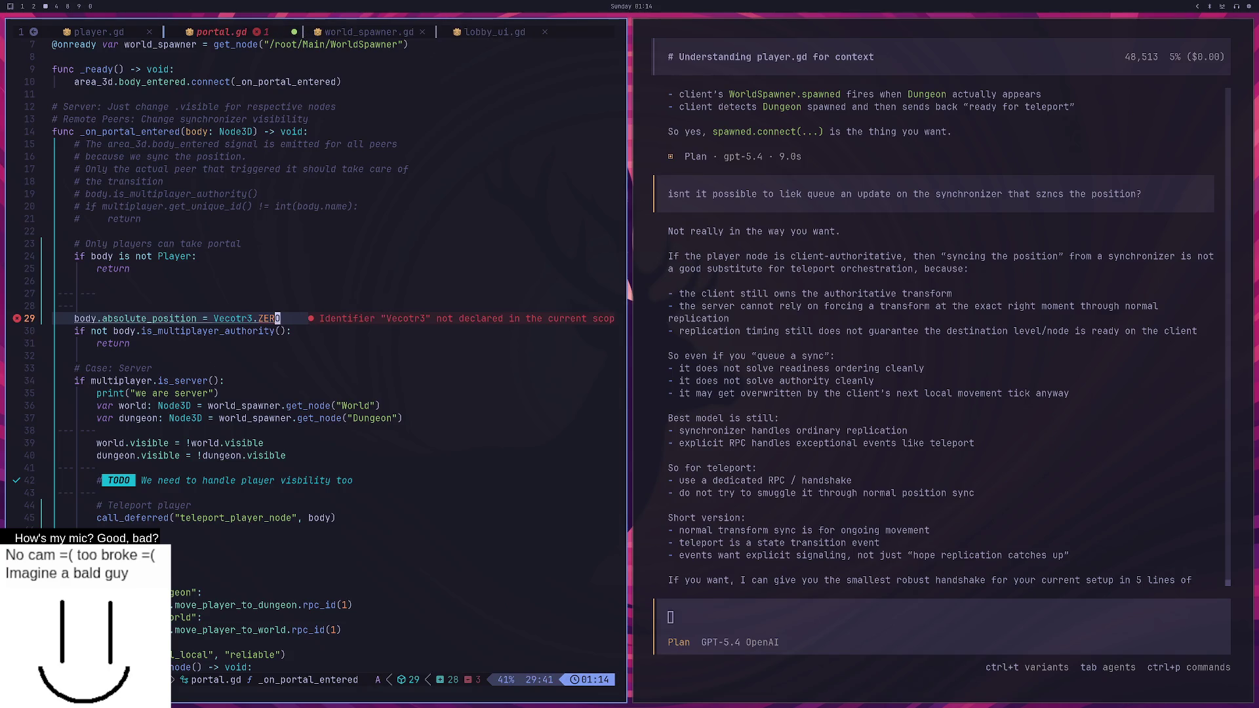
{"action": "key", "text": "ctrl+o"}
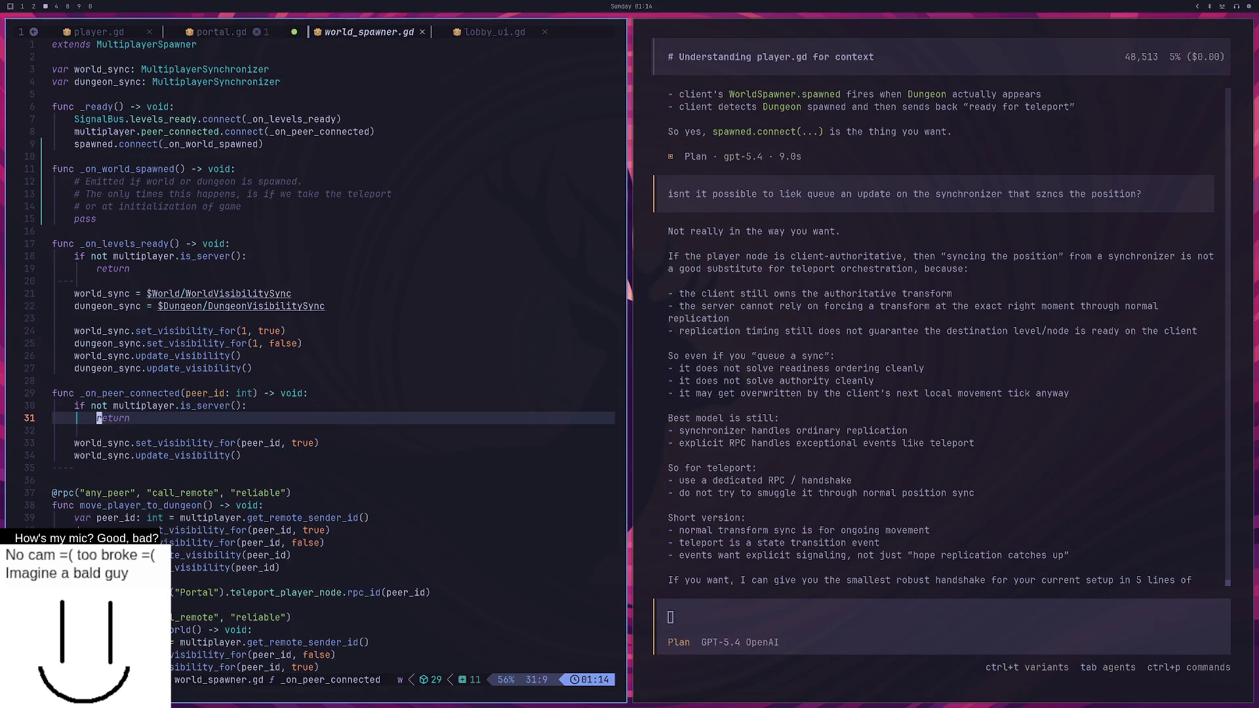
Ask opencode 'in python we have the method id(), is there such a thing in gdscript'.
{"action": "key", "text": "k"}
{"action": "key", "text": "k"}
{"action": "key", "text": "k"}
{"action": "key", "text": "k"}
{"action": "key", "text": "j"}
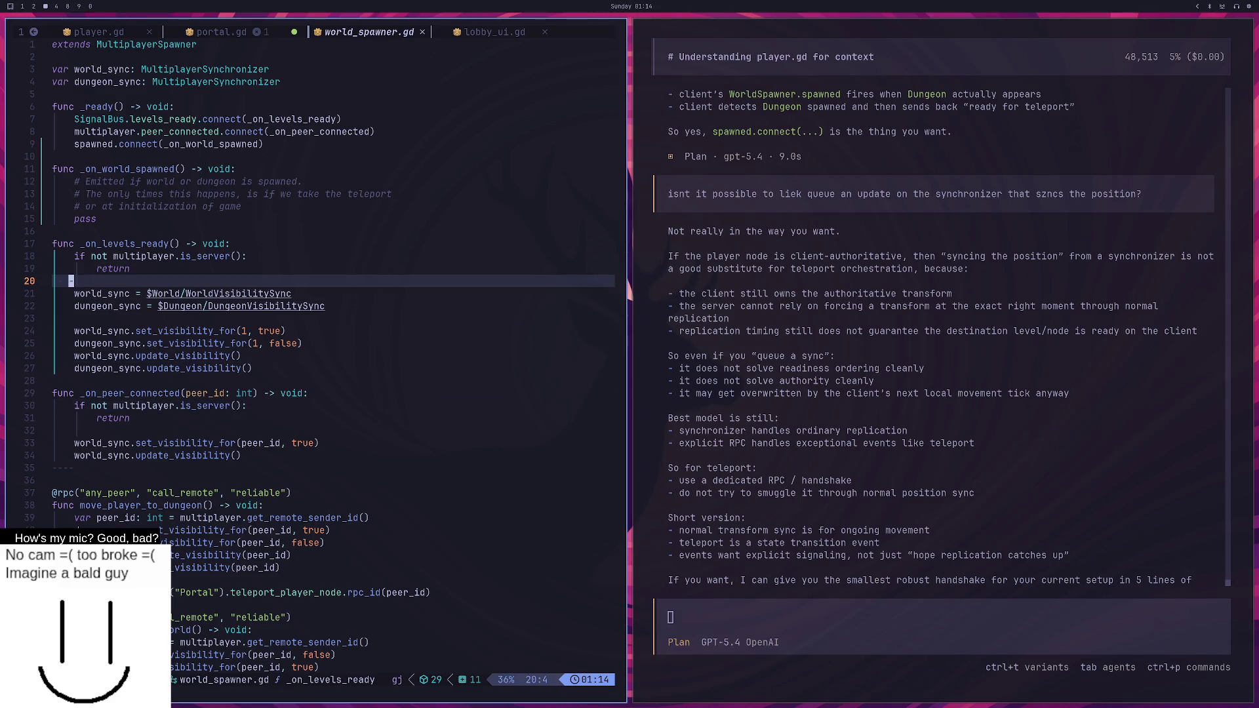
{"action": "left_click", "coordinate": [767, 603]}
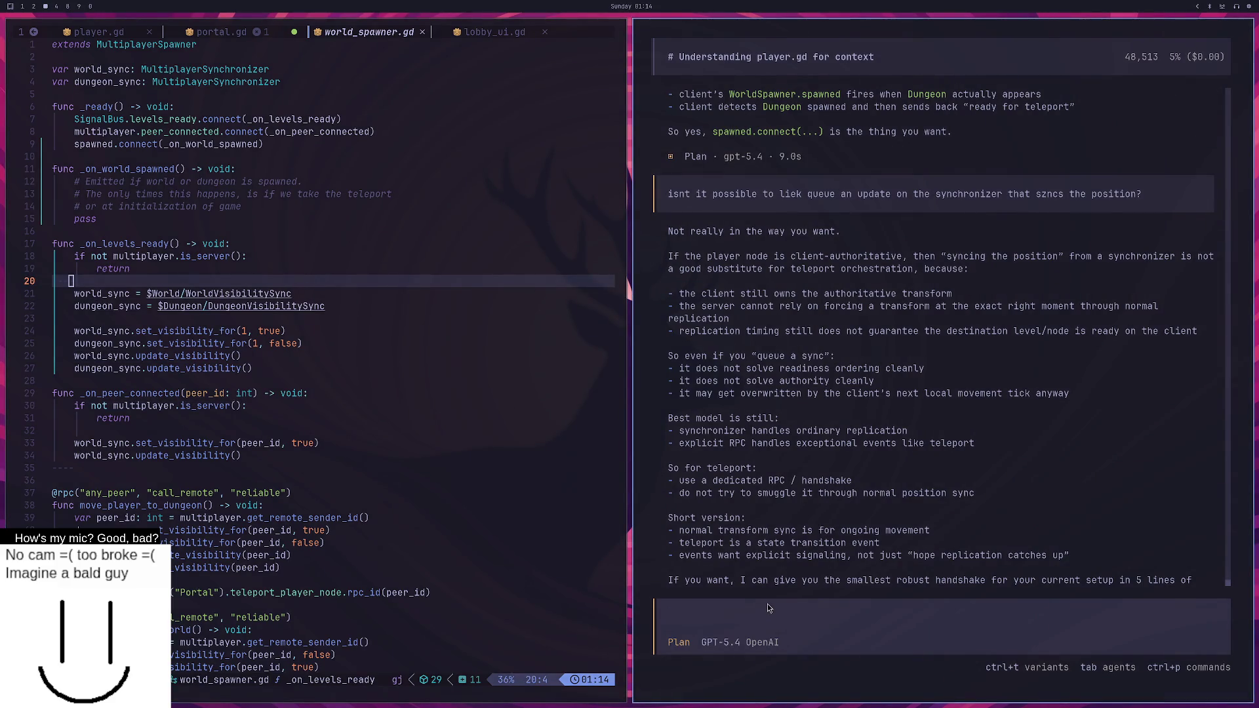
{"action": "type", "text": "if we hav"}
{"action": "key", "text": "BackSpace"}
{"action": "key", "text": "BackSpace"}
{"action": "key", "text": "BackSpace"}
{"action": "type", "text": "in python we ha"}
{"action": "type", "text": "ve the method id"}
{"action": "type", "text": "()"}
{"action": "type", "text": ", is there such "}
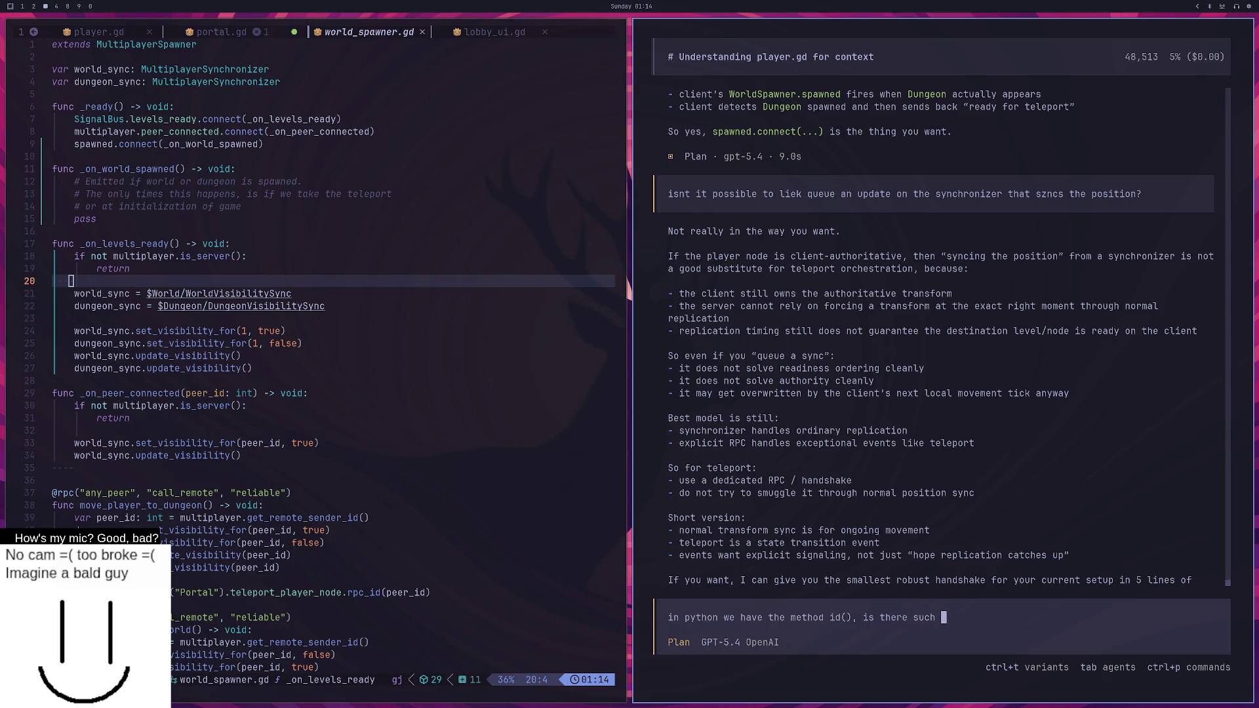
{"action": "type", "text": "a thing in gdscript"}
{"action": "key", "text": "Return"}
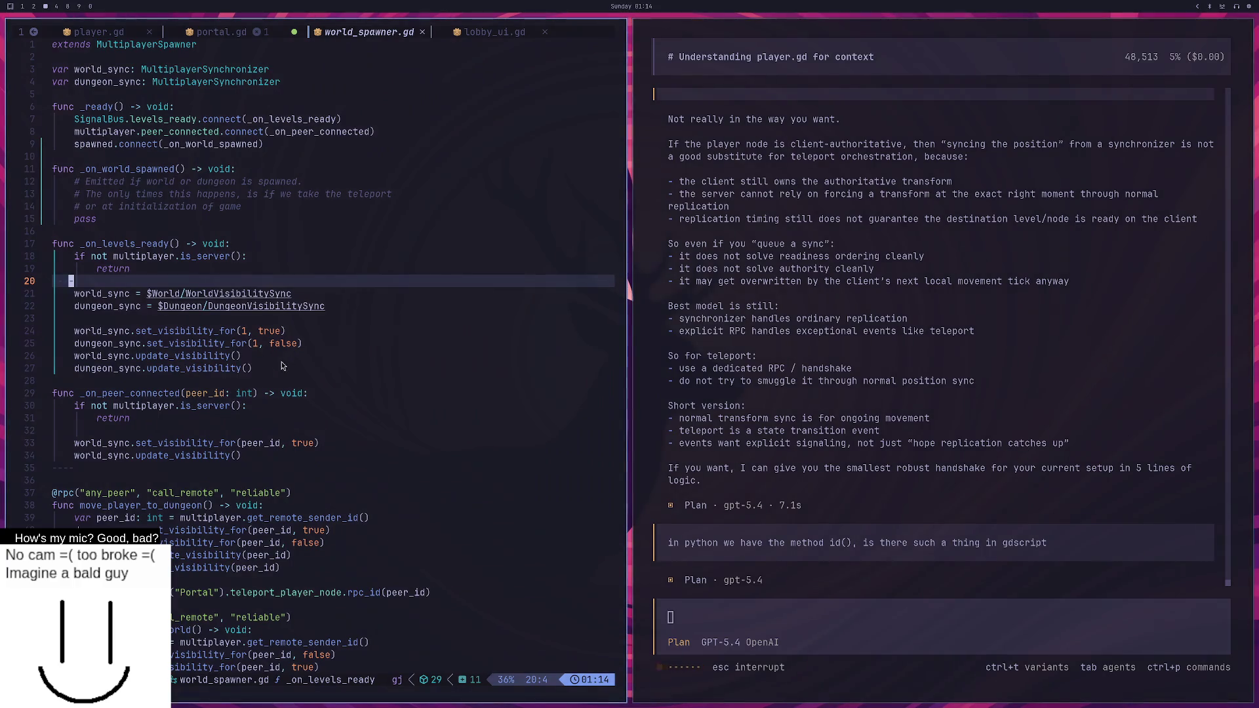
{"action": "left_click", "coordinate": [282, 360]}
{"action": "left_click", "coordinate": [235, 34]}
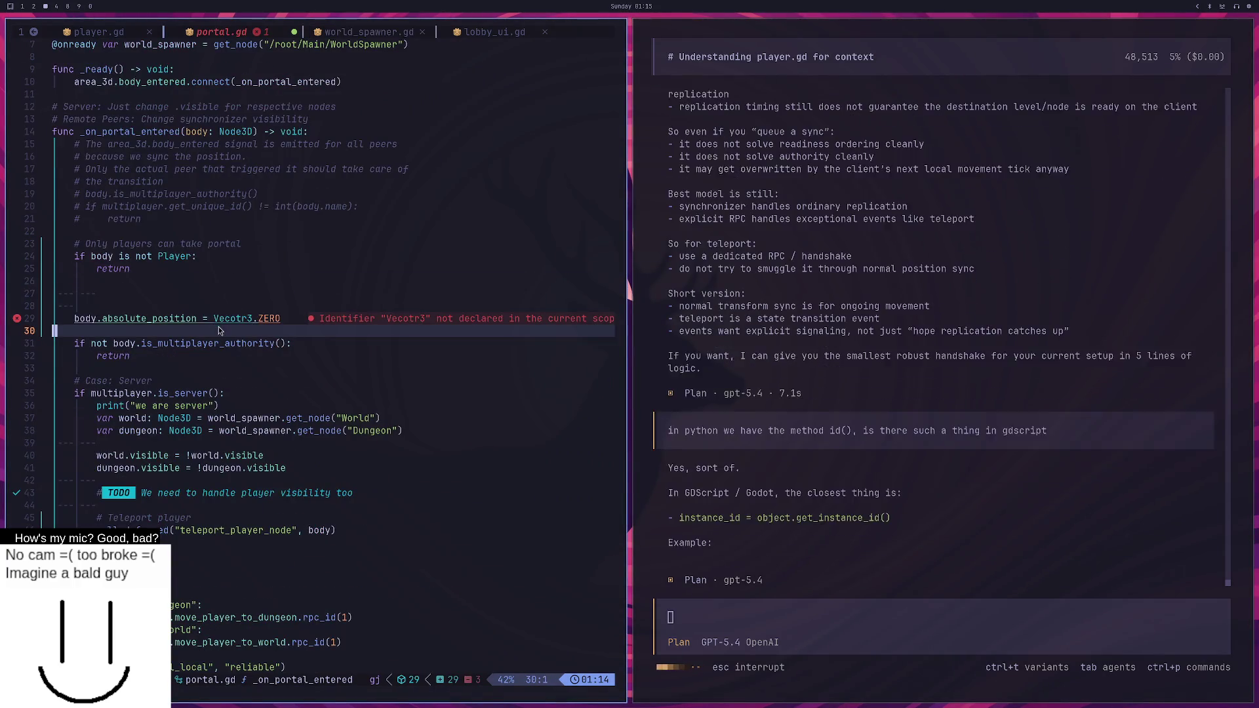
Save portal.gd with :w.
{"action": "left_click", "coordinate": [292, 321]}
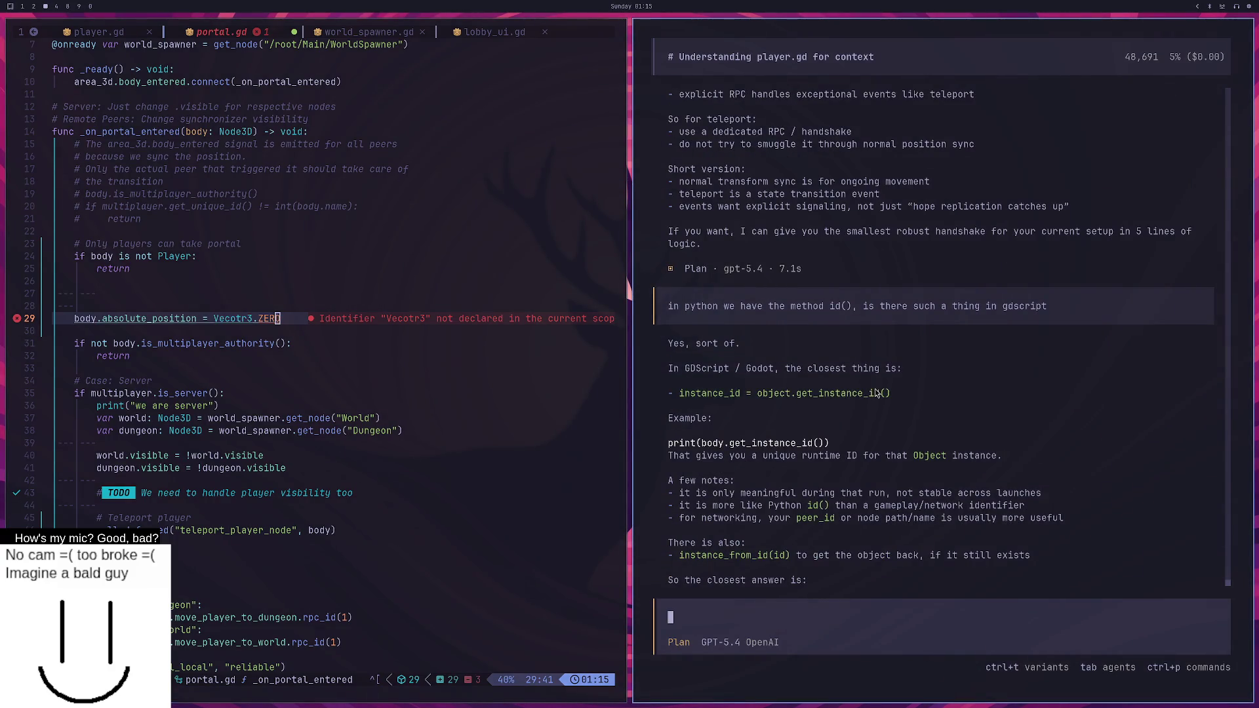
{"action": "left_click", "coordinate": [418, 335]}
{"action": "type", "text": ":w"}
{"action": "key", "text": "Return"}
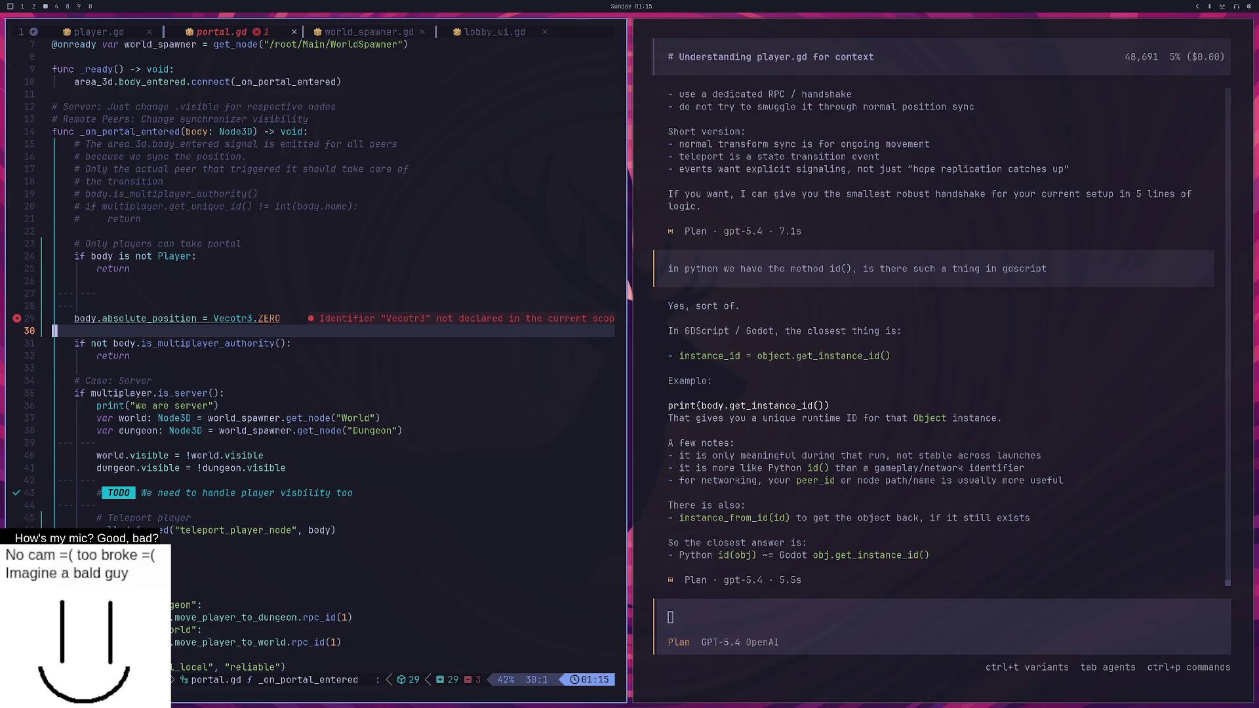
Correct Vecotr3 to Vector3 on line 29 and save portal.gd again.
{"action": "key", "text": "k"}
{"action": "key", "text": "h"}
{"action": "key", "text": "h"}
{"action": "key", "text": "h"}
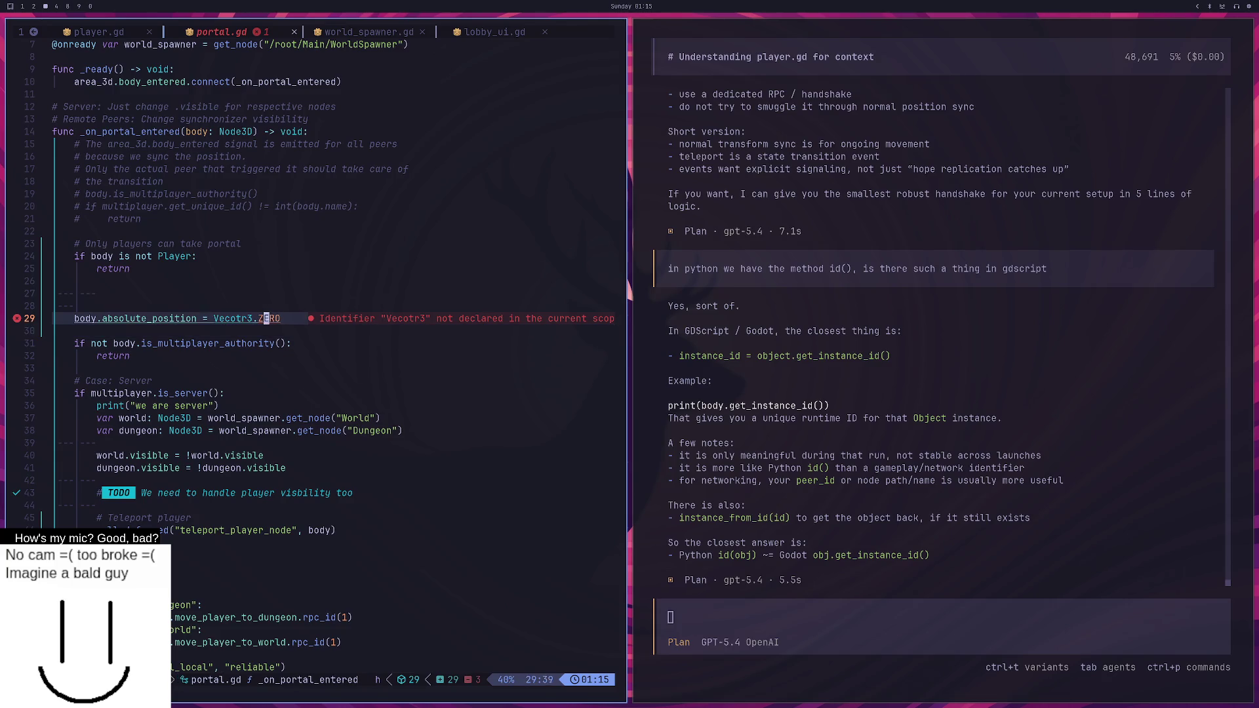
{"action": "key", "text": "i"}
{"action": "key", "text": "BackSpace"}
{"action": "key", "text": "BackSpace"}
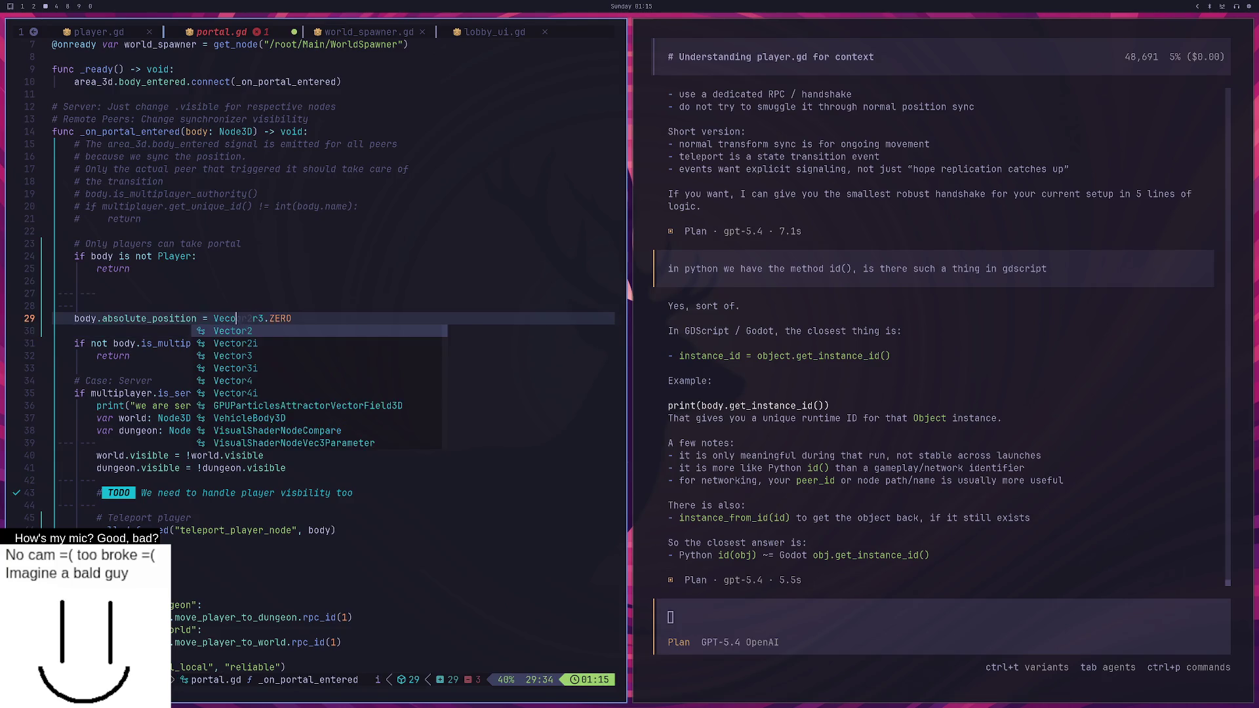
{"action": "type", "text": "tor"}
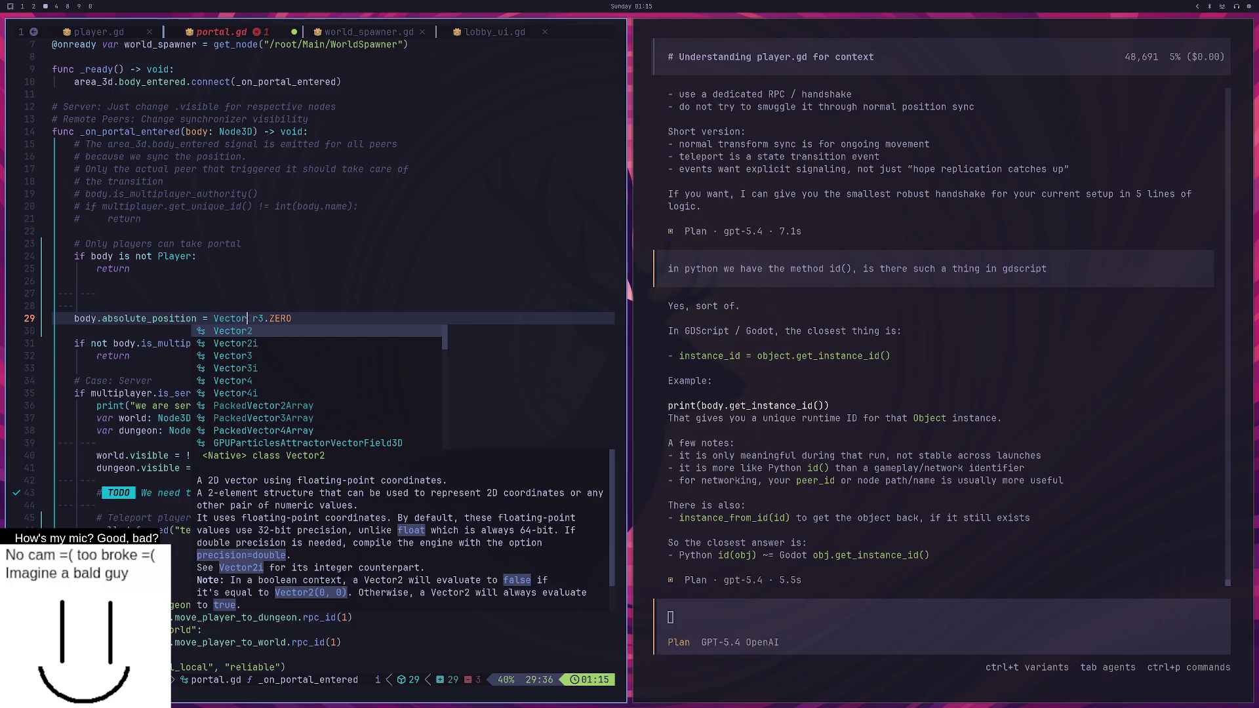
{"action": "key", "text": "Escape"}
{"action": "type", "text": "l:w"}
{"action": "key", "text": "Return"}
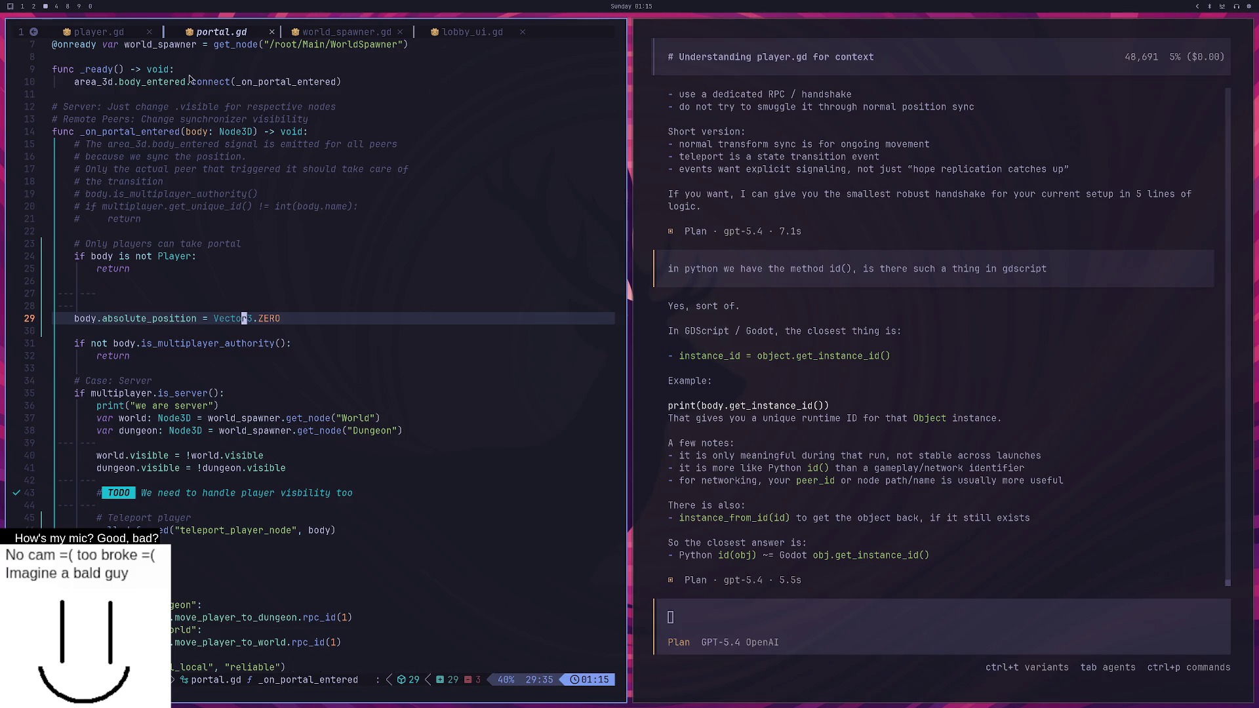
{"action": "left_click_drag", "start_coordinate": [76, 319], "coordinate": [143, 331]}
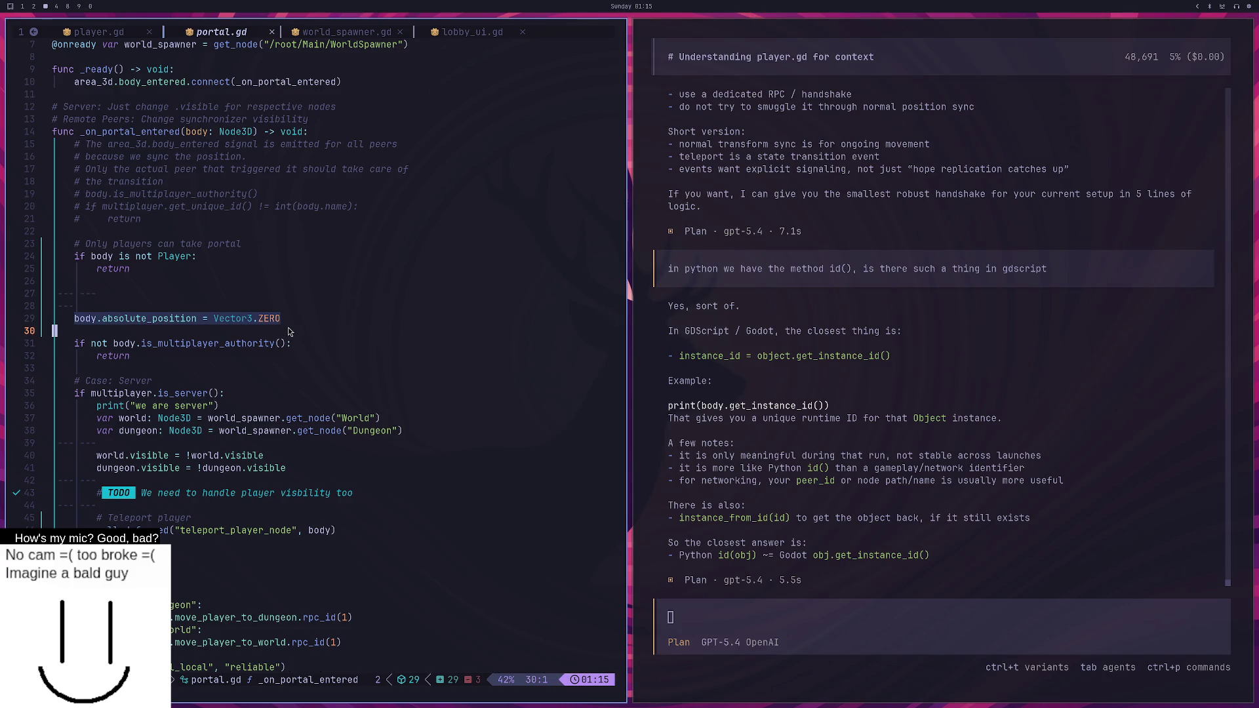
{"action": "key", "text": "super+2"}
{"action": "key", "text": "super+3"}
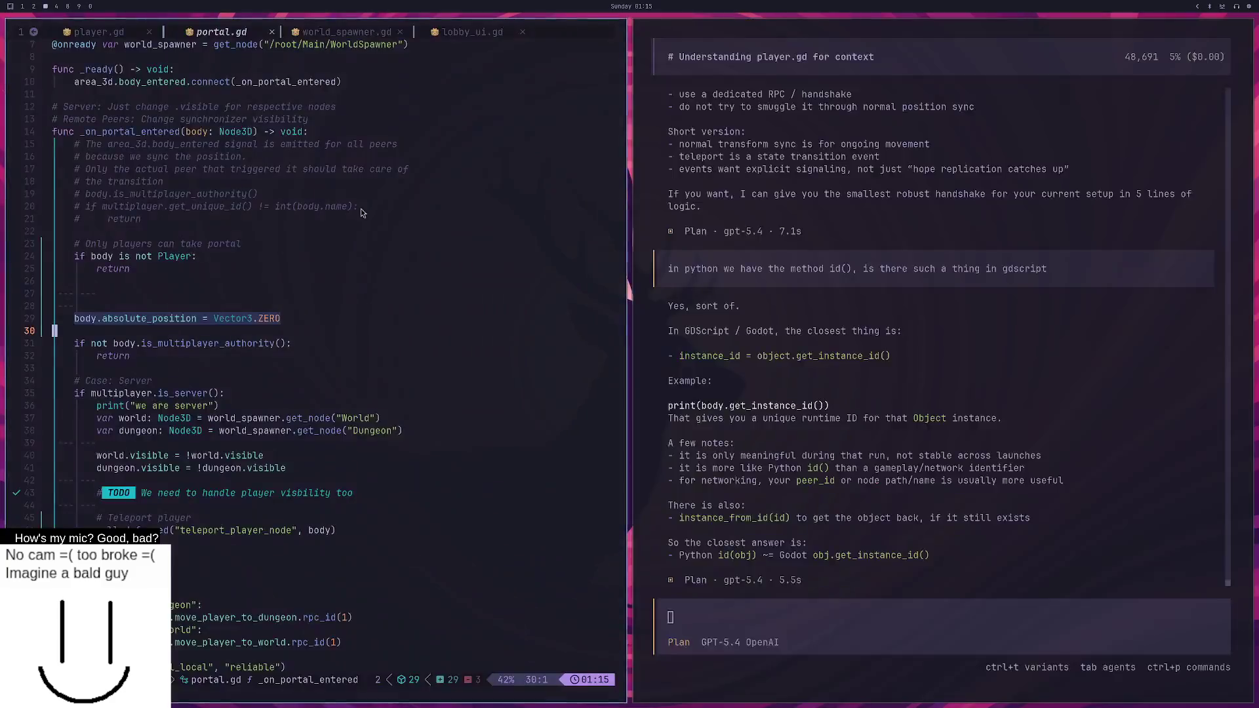
Restart the game in two windows and create a Steam lobby in the left window.
{"action": "key", "text": "super+2"}
{"action": "left_click", "coordinate": [1115, 30]}
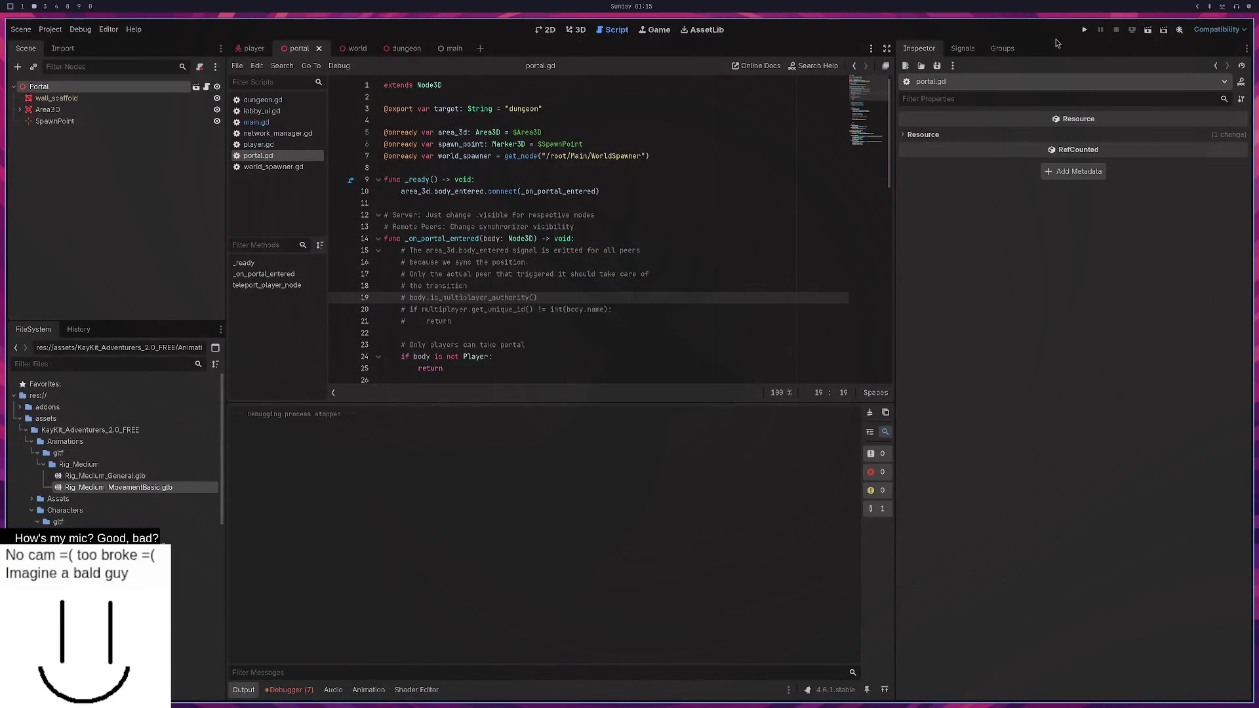
{"action": "left_click", "coordinate": [1085, 31]}
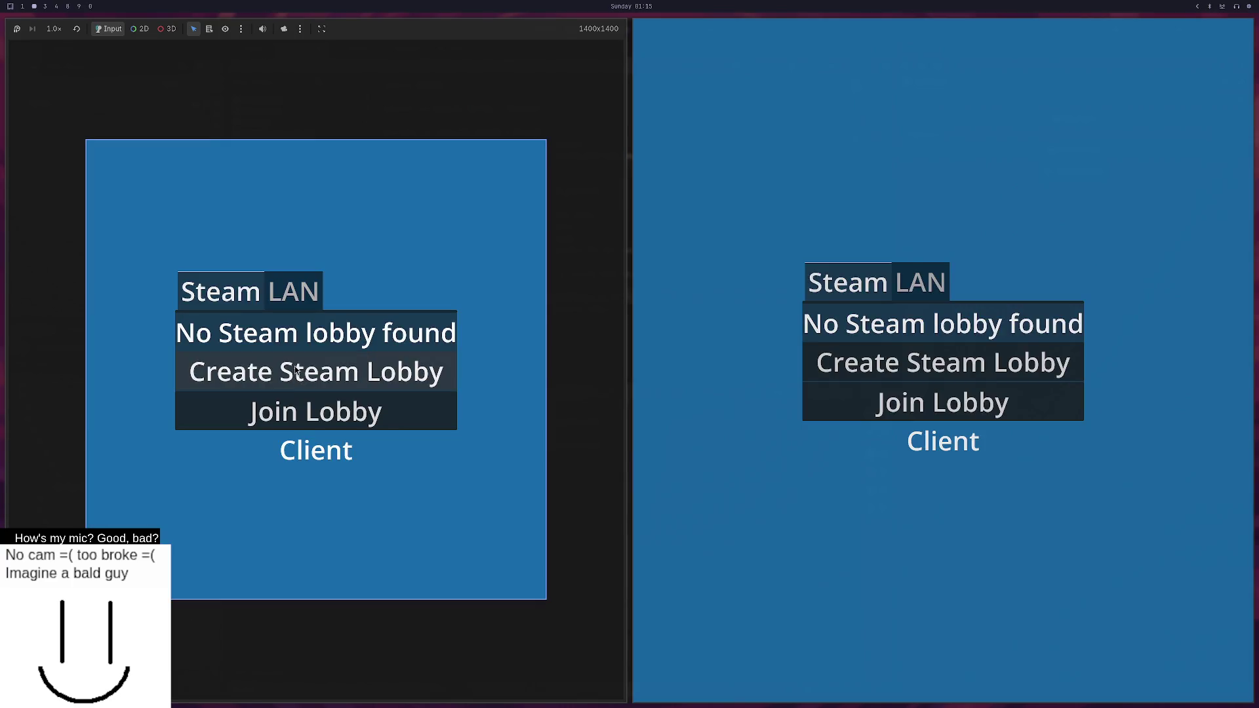
{"action": "left_click", "coordinate": [296, 371]}
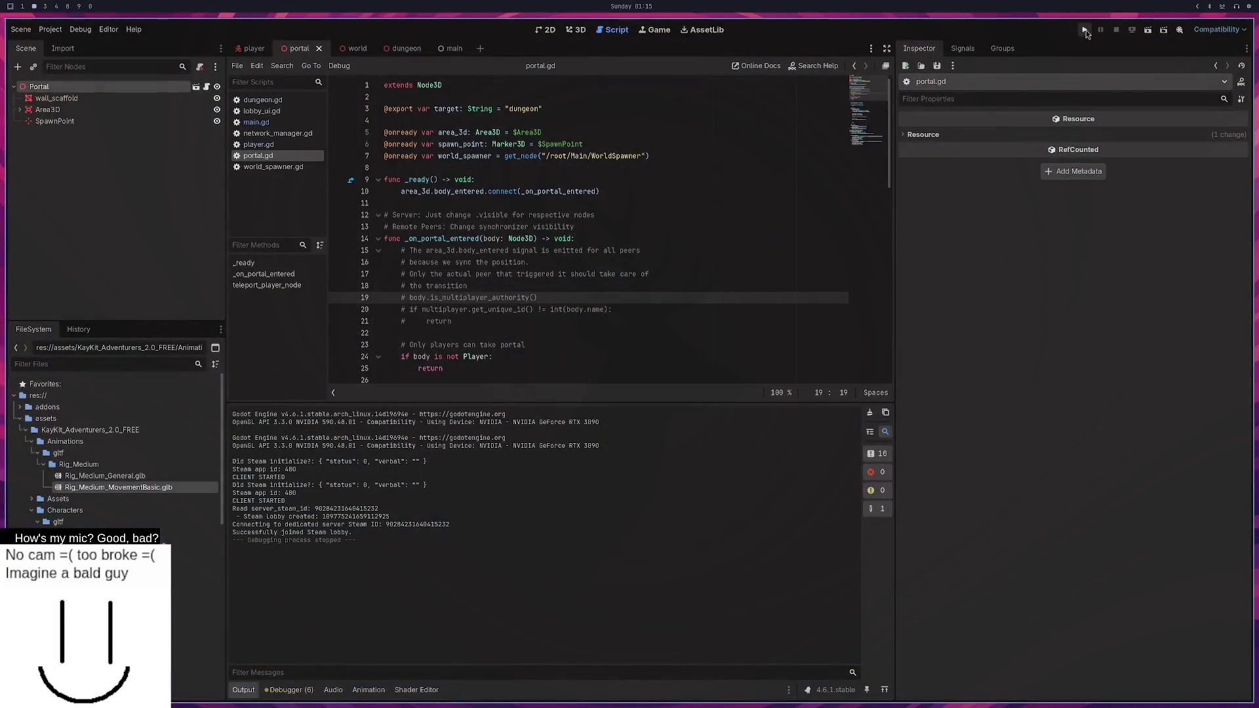
Relaunch, create a LAN server in the left window, and walk the player into the portal.
{"action": "left_click", "coordinate": [1084, 31]}
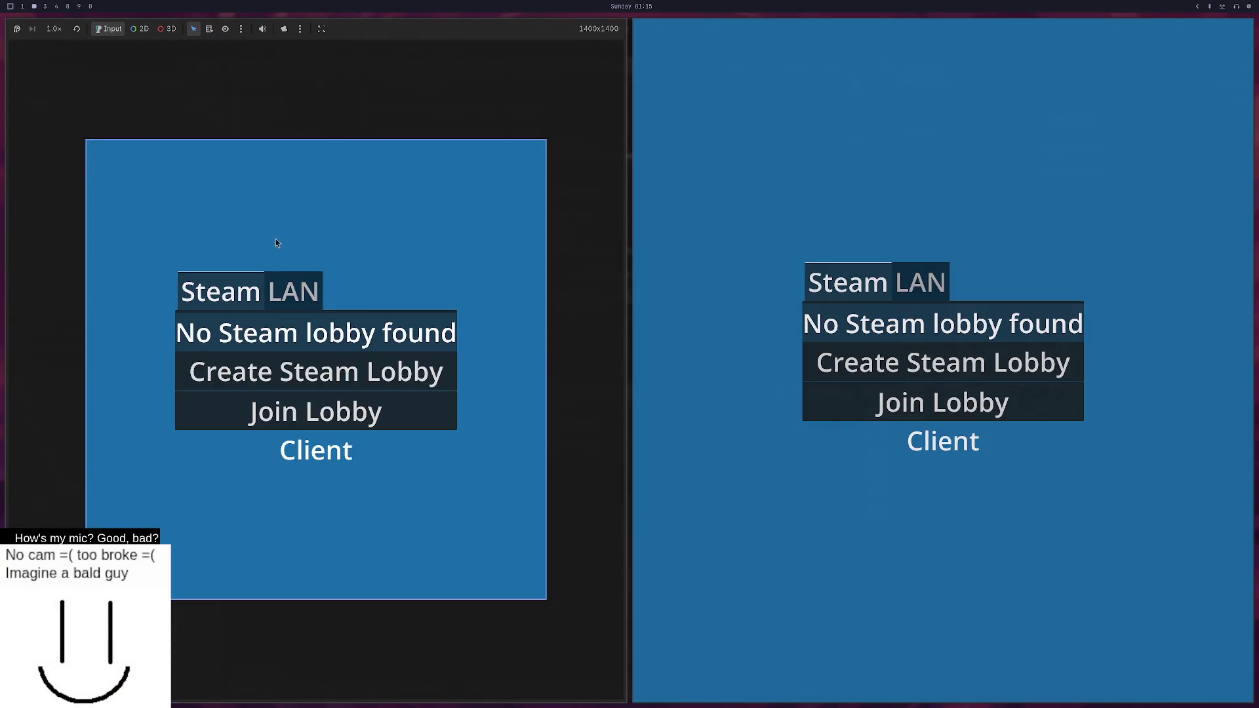
{"action": "left_click", "coordinate": [288, 289]}
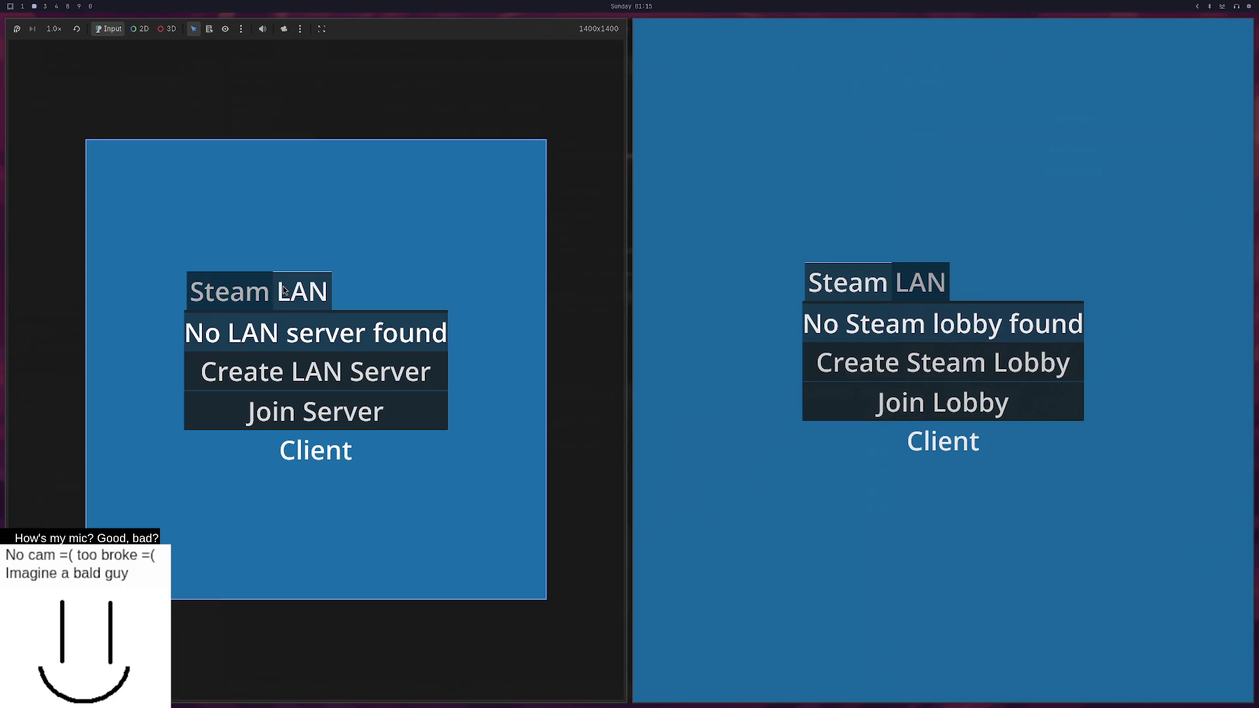
{"action": "left_click", "coordinate": [292, 367]}
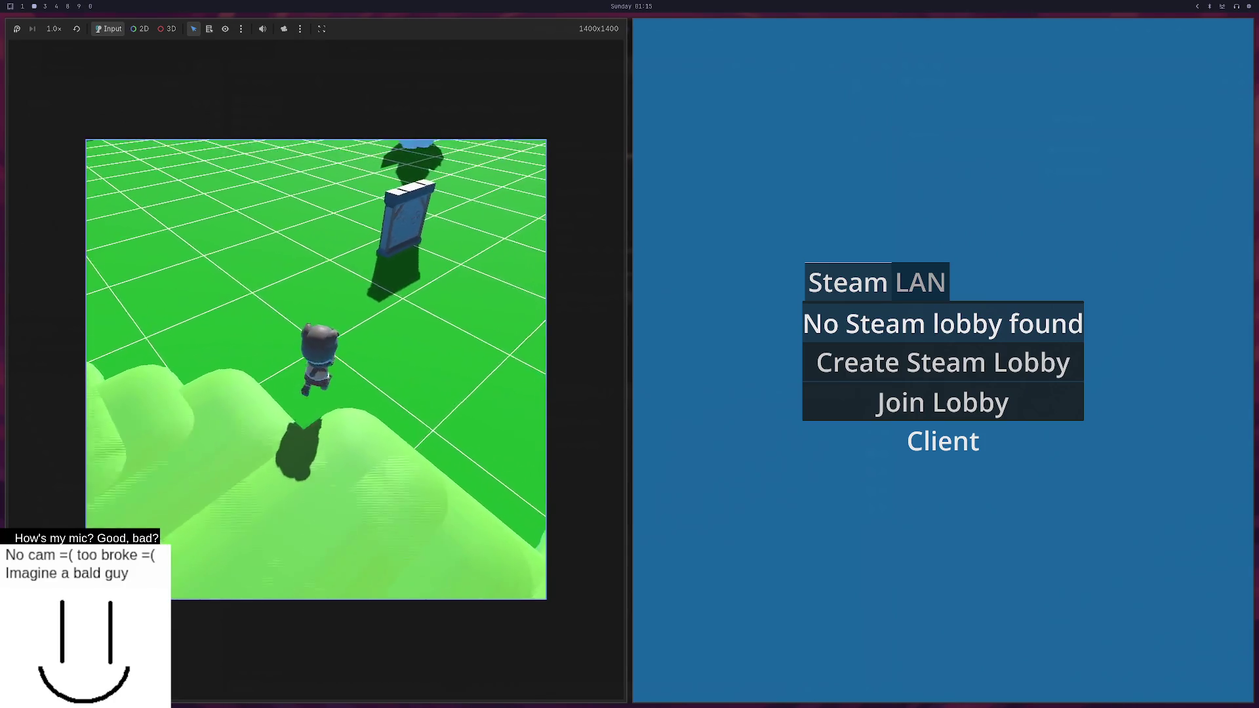
{"action": "key", "text": "w"}
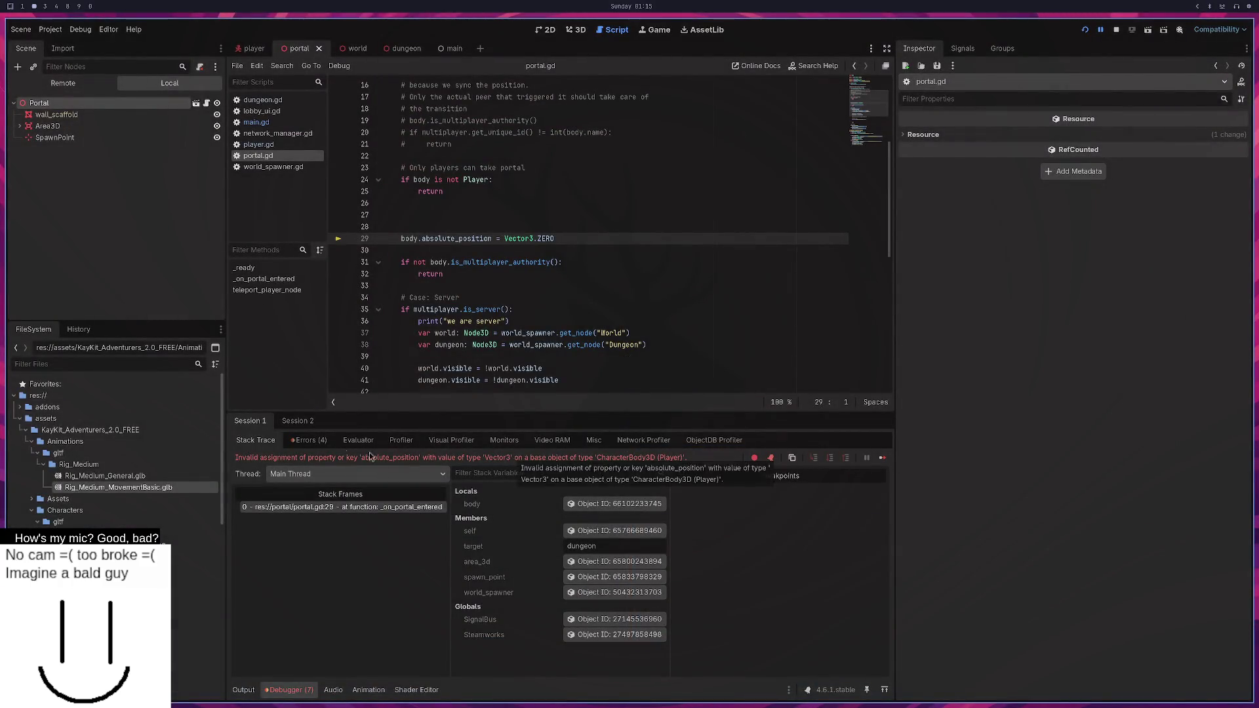
Copy the invalid absolute_position assignment error from the Debugger's Errors list.
{"action": "left_click", "coordinate": [307, 440]}
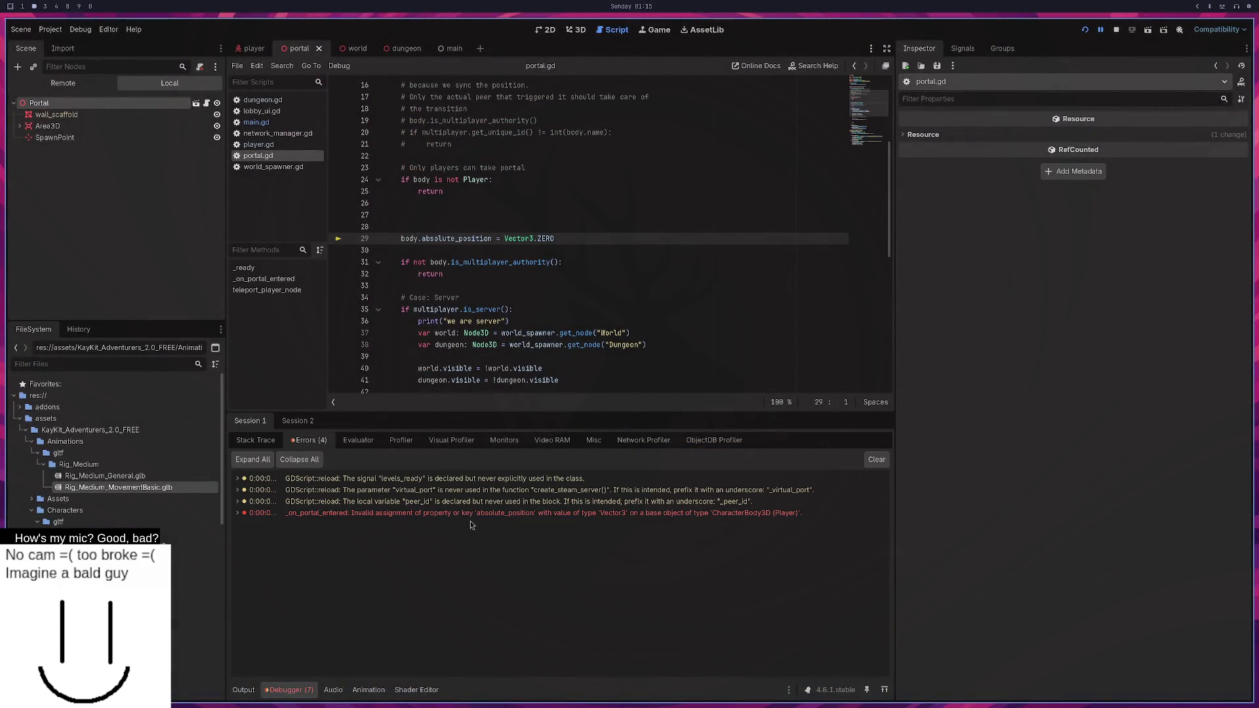
{"action": "mouse_move", "coordinate": [501, 521]}
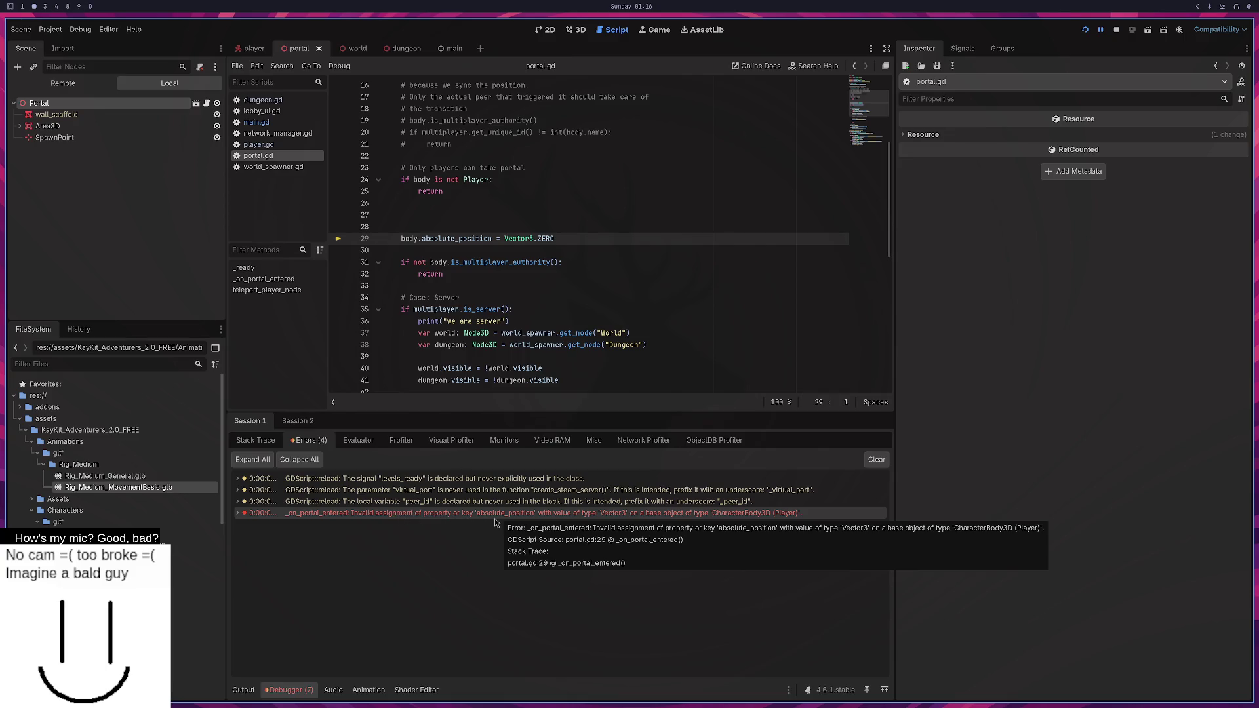
{"action": "right_click", "coordinate": [496, 515]}
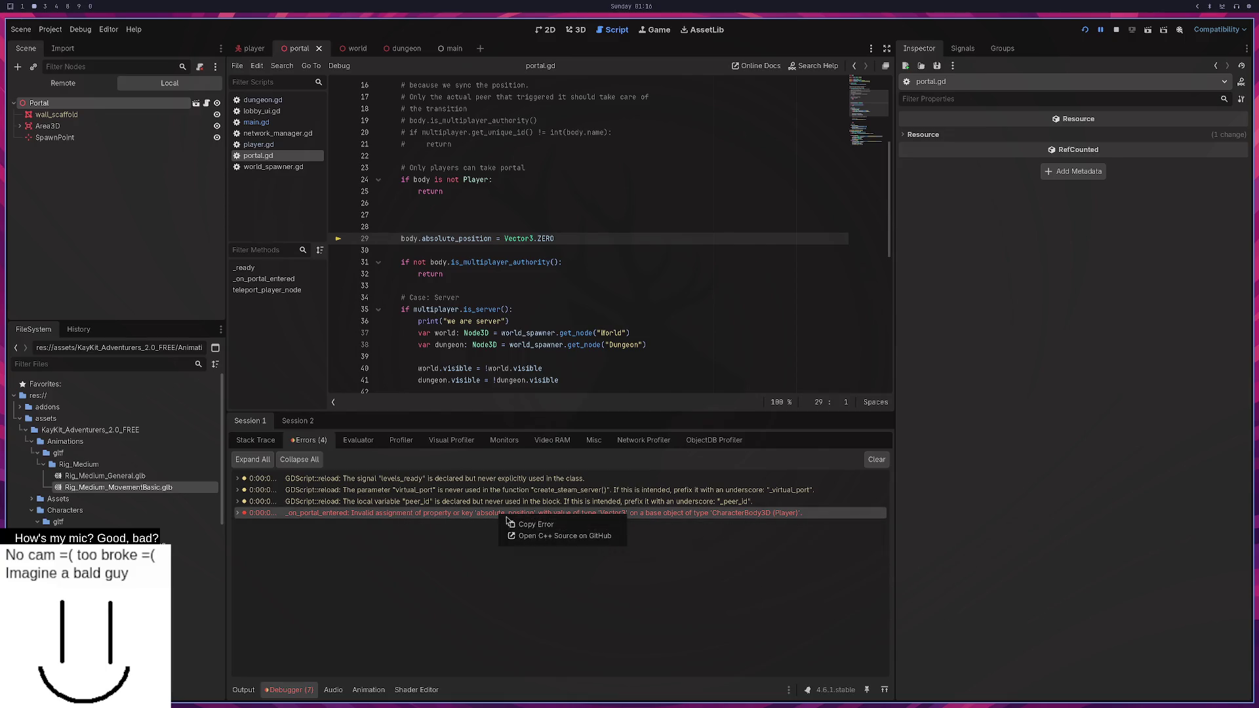
{"action": "left_click", "coordinate": [524, 526]}
{"action": "key", "text": "super+3"}
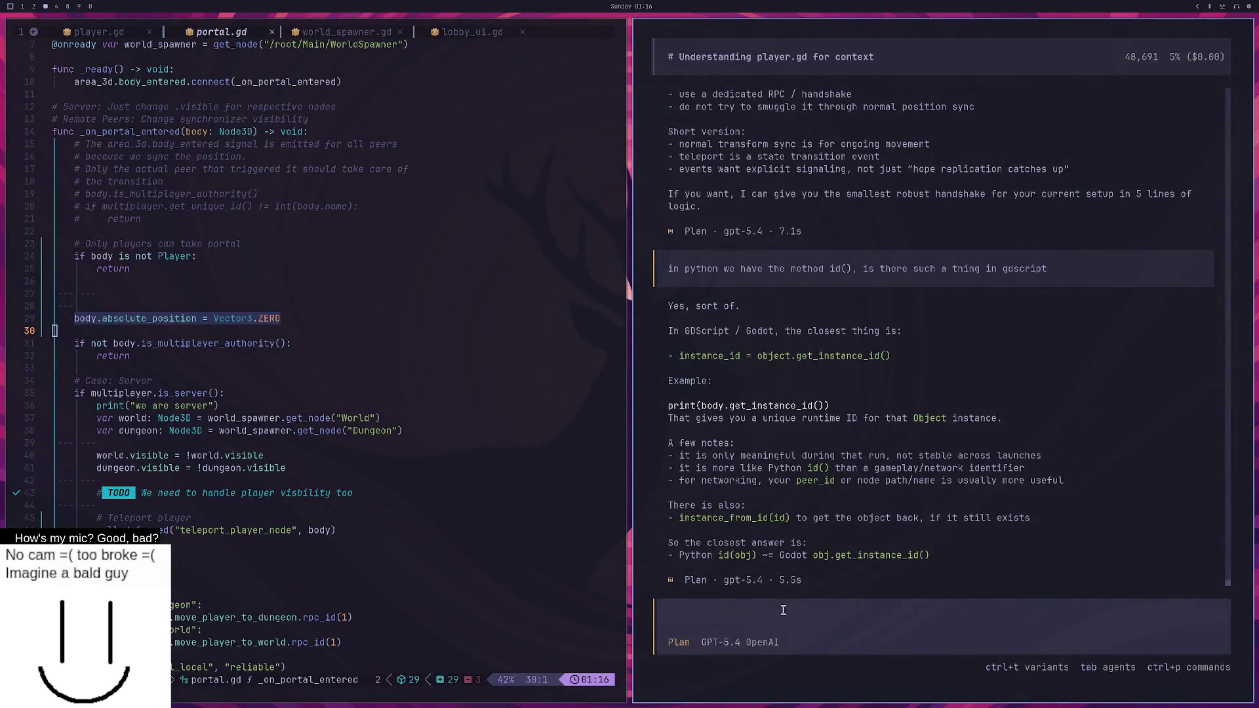
Send the copied error to opencode, then insert a new line above the absolute_position assignment.
{"action": "key", "text": "ctrl+shift+v"}
{"action": "key", "text": "Return"}
{"action": "key", "text": "super+2"}
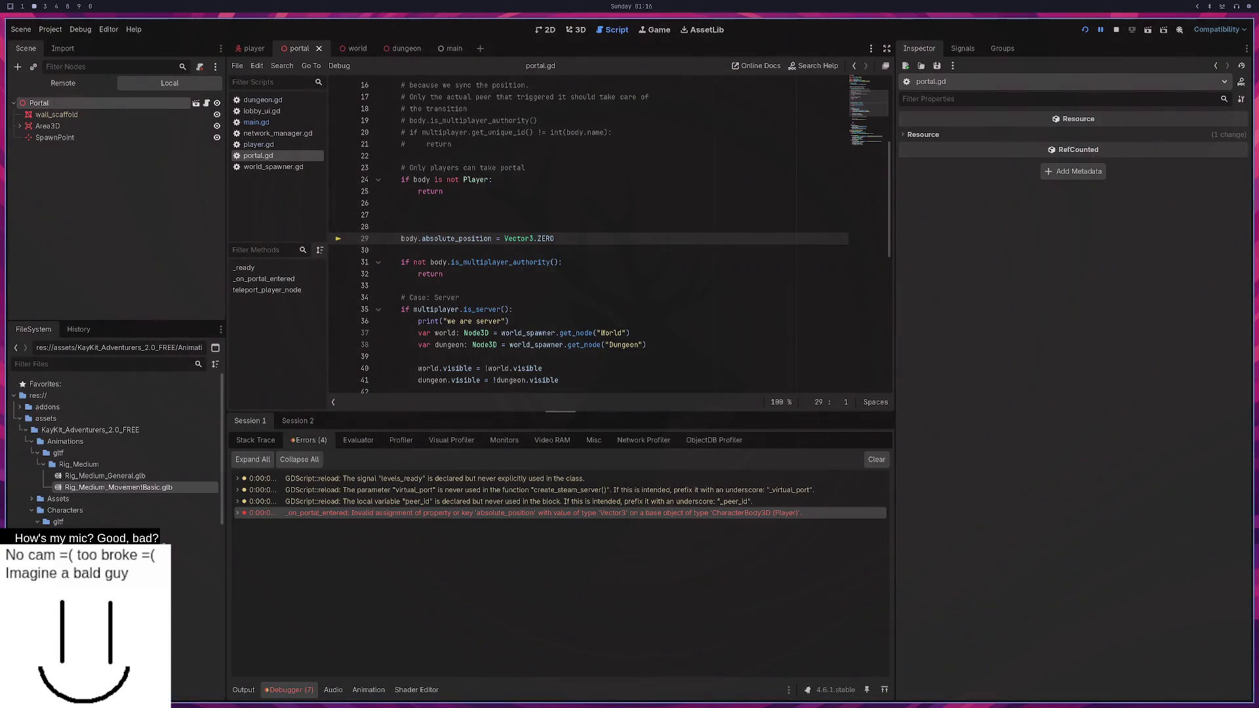
{"action": "left_click", "coordinate": [519, 228]}
{"action": "left_click", "coordinate": [417, 239]}
{"action": "left_click", "coordinate": [497, 219]}
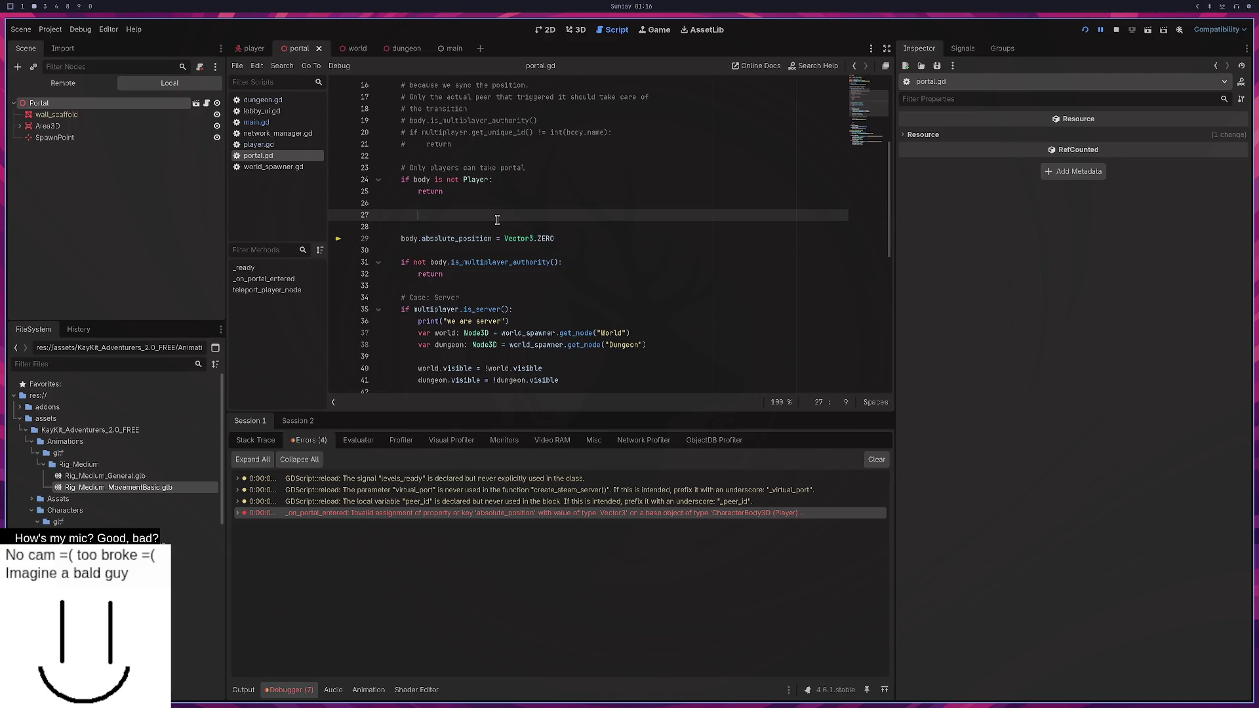
{"action": "key", "text": "Return"}
Finish the breakpoint line, rerun with a LAN server, enter the portal, and inspect the body variable.
{"action": "type", "text": "breakpoint"}
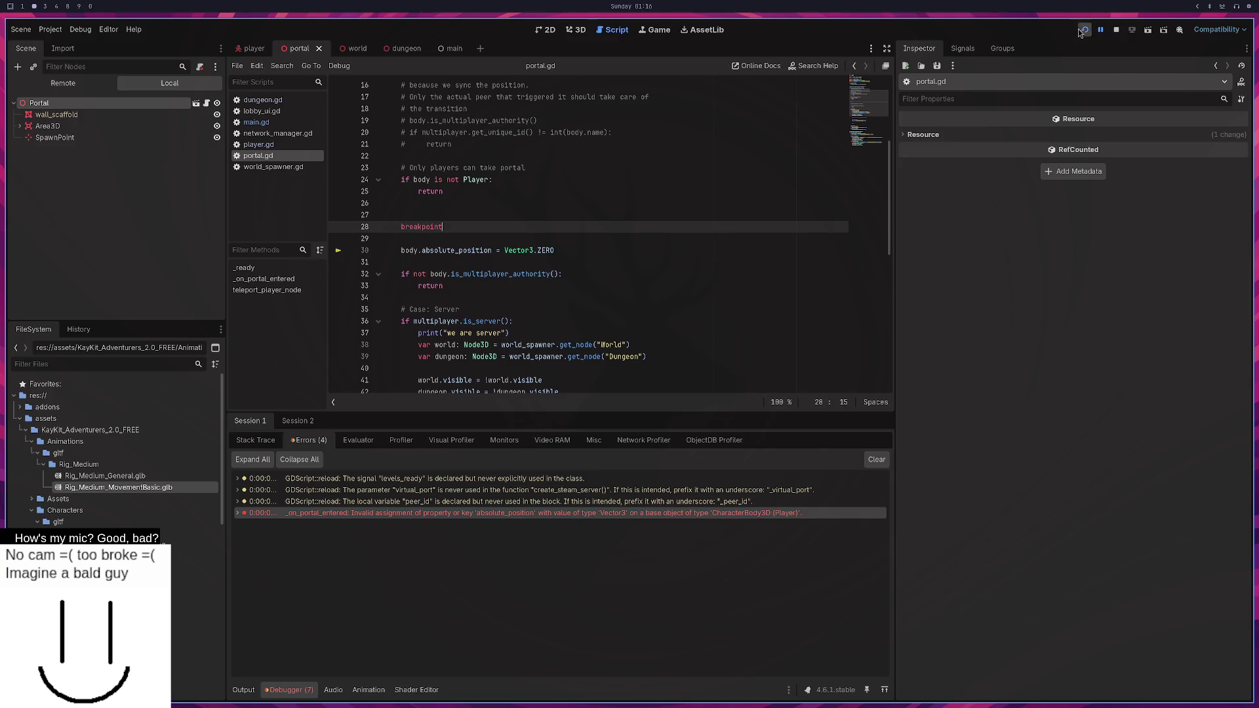
{"action": "left_click", "coordinate": [1084, 29]}
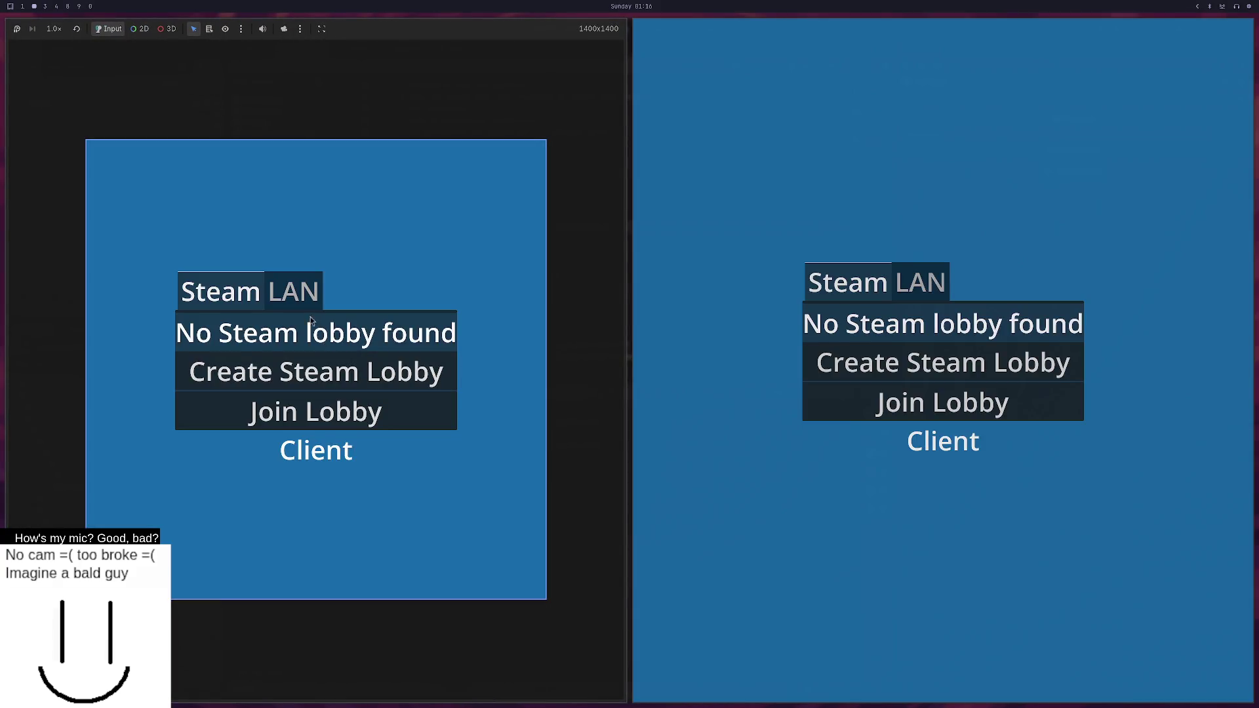
{"action": "left_click", "coordinate": [295, 293]}
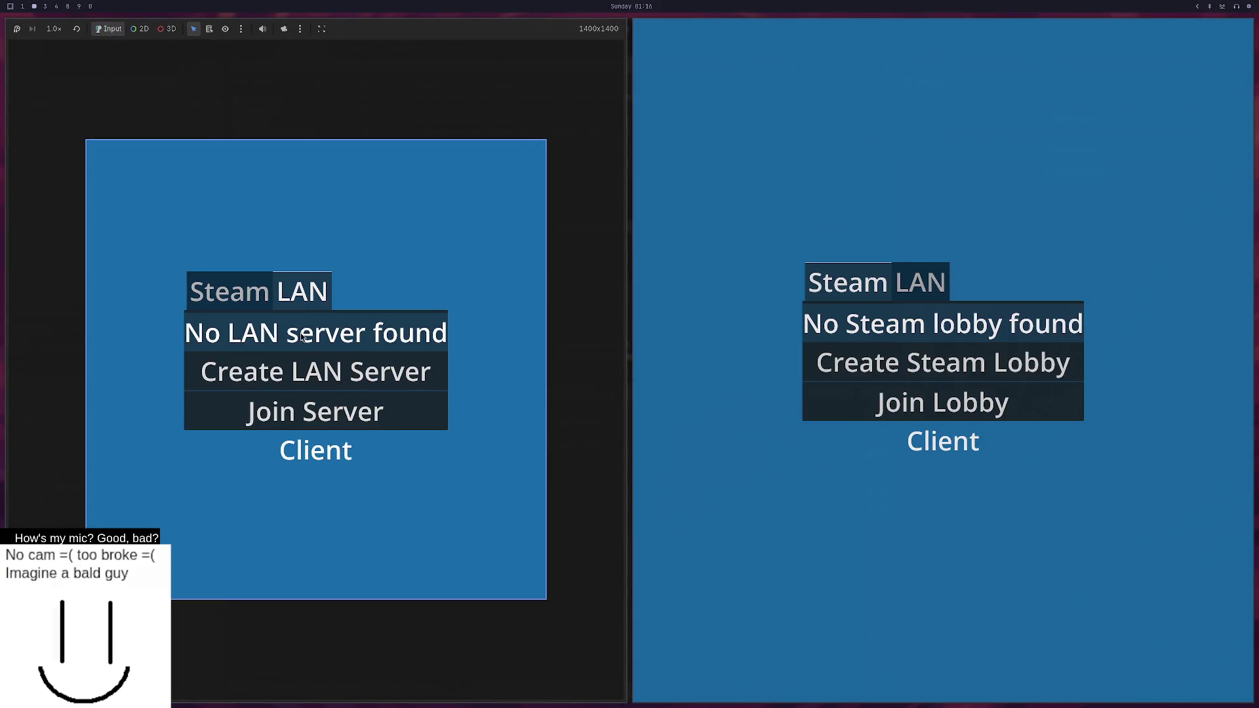
{"action": "left_click", "coordinate": [301, 371]}
{"action": "key", "text": "w"}
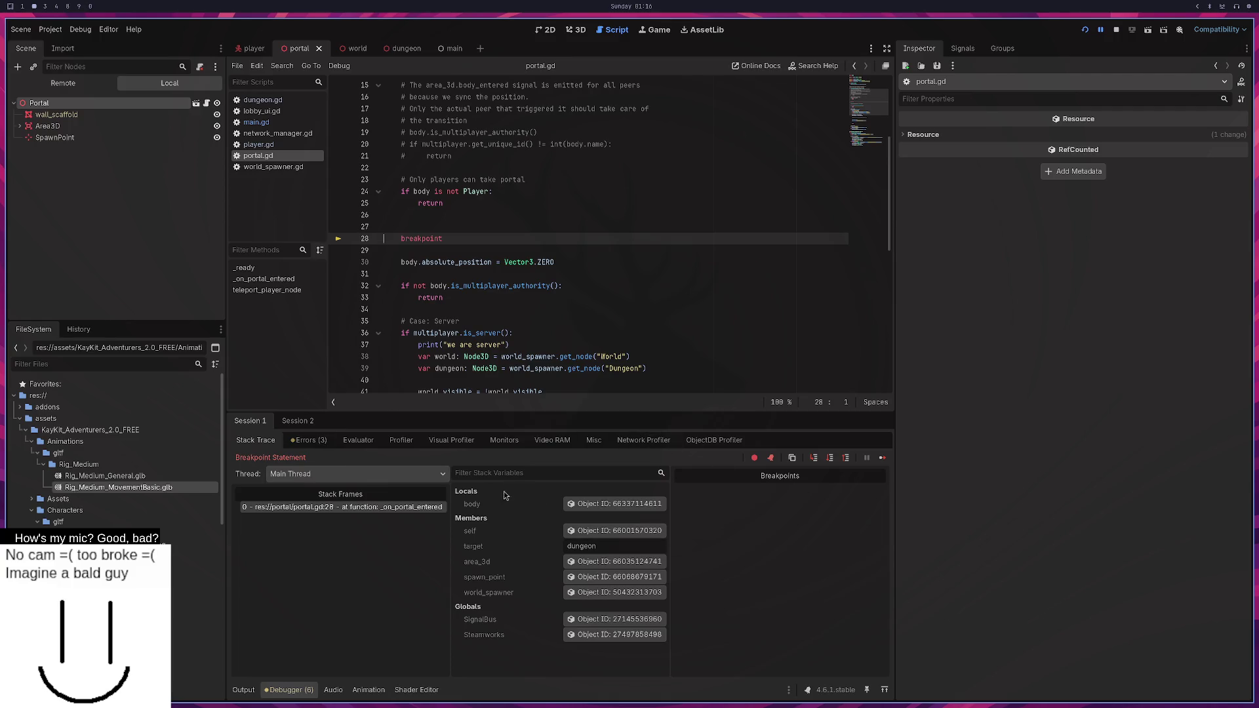
{"action": "left_click", "coordinate": [604, 510]}
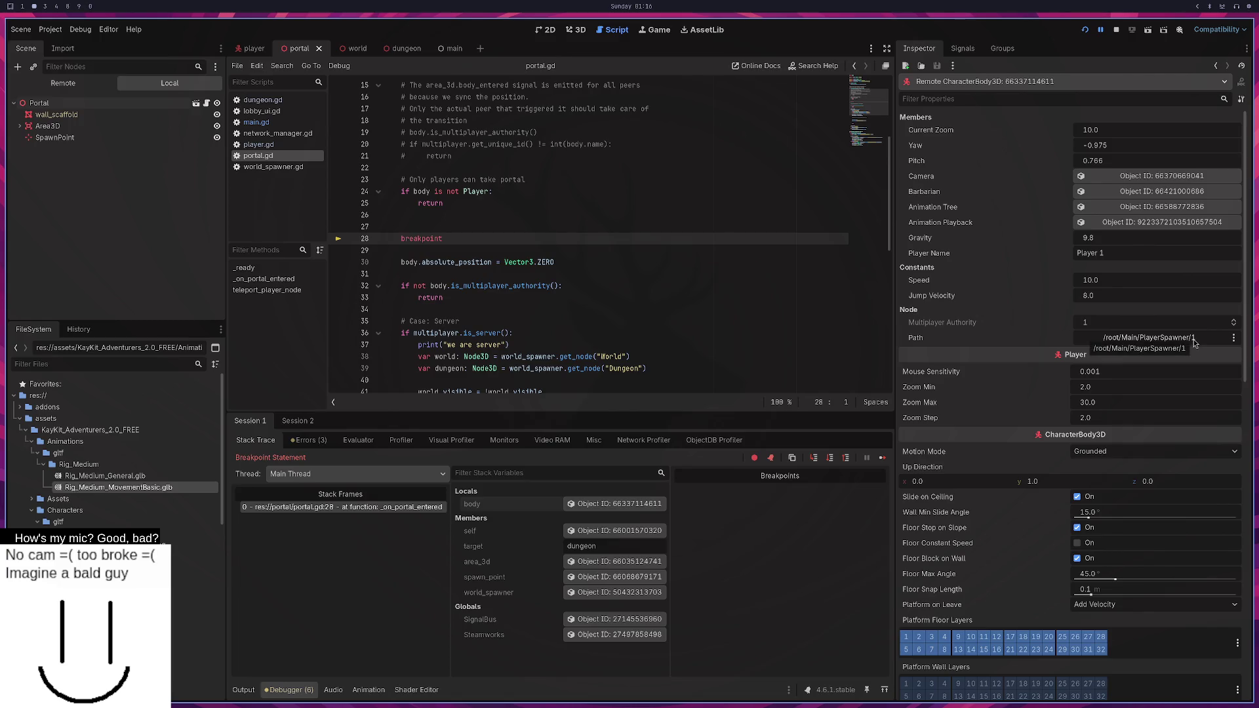
Switch between the Debugger's Errors and Stack Trace views to see the paused call stack.
{"action": "scroll", "coordinate": [1128, 393], "scroll_direction": "down", "scroll_amount": 10}
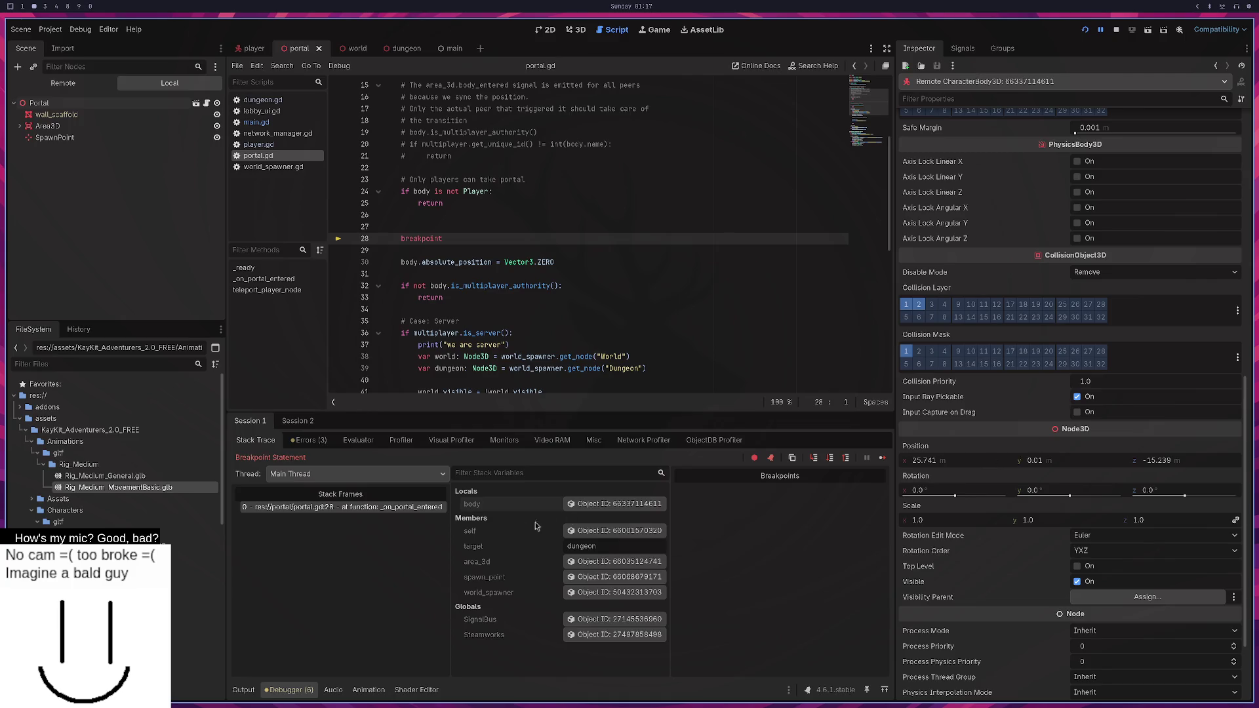
{"action": "left_click", "coordinate": [308, 440]}
{"action": "left_click", "coordinate": [265, 440]}
{"action": "left_click", "coordinate": [307, 439]}
{"action": "left_click", "coordinate": [266, 440]}
{"action": "left_click", "coordinate": [292, 441]}
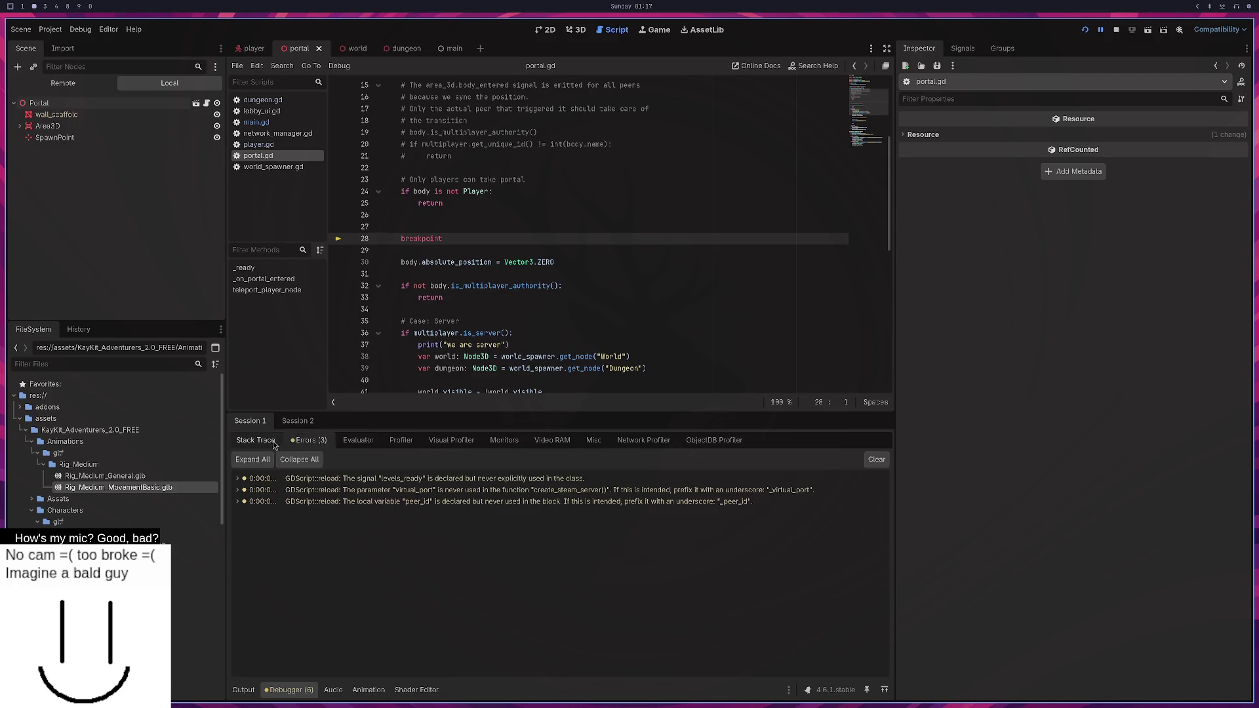
{"action": "left_click", "coordinate": [271, 441]}
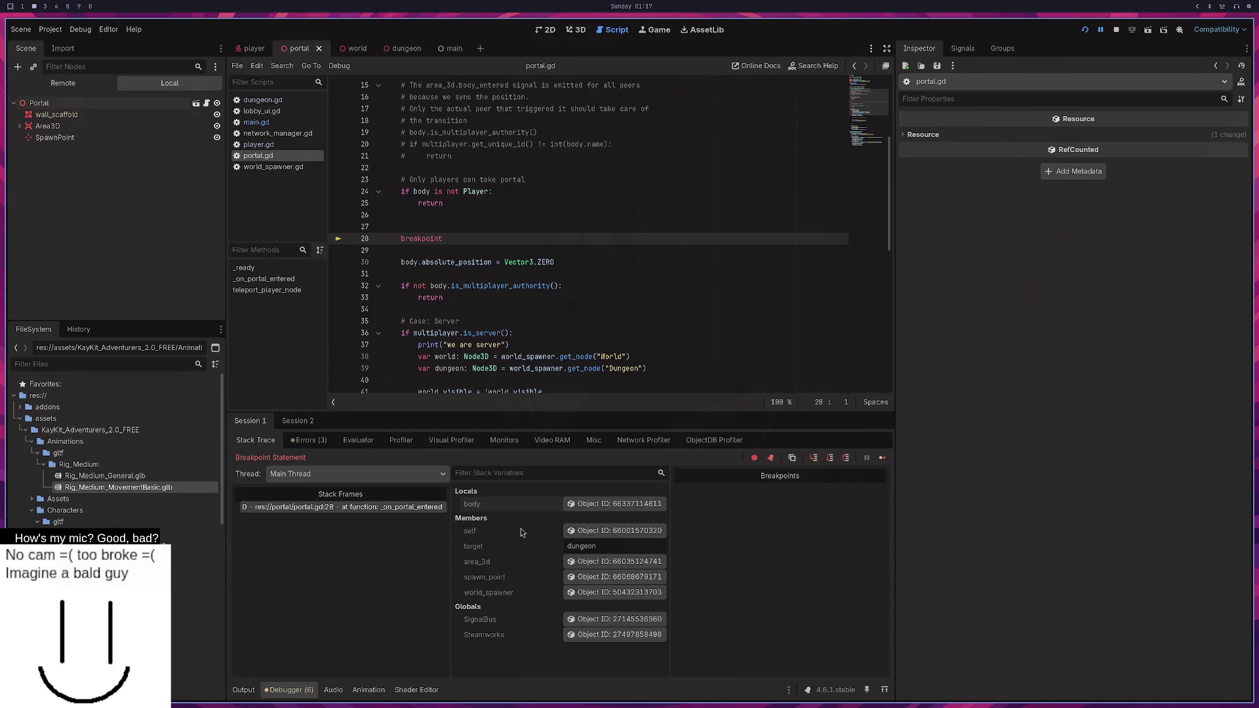
Inspect the player body, drag its Position x value, and continue past the breakpoint.
{"action": "left_click", "coordinate": [588, 505]}
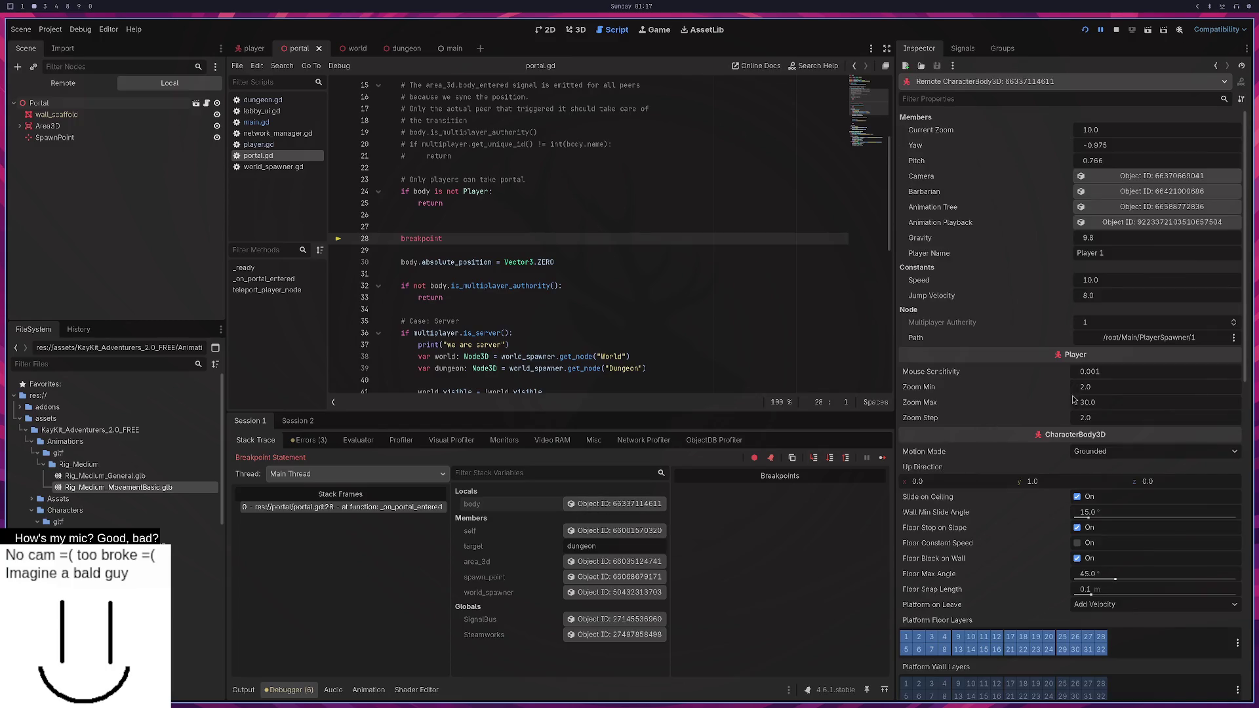
{"action": "scroll", "coordinate": [1049, 482], "scroll_direction": "down", "scroll_amount": 10}
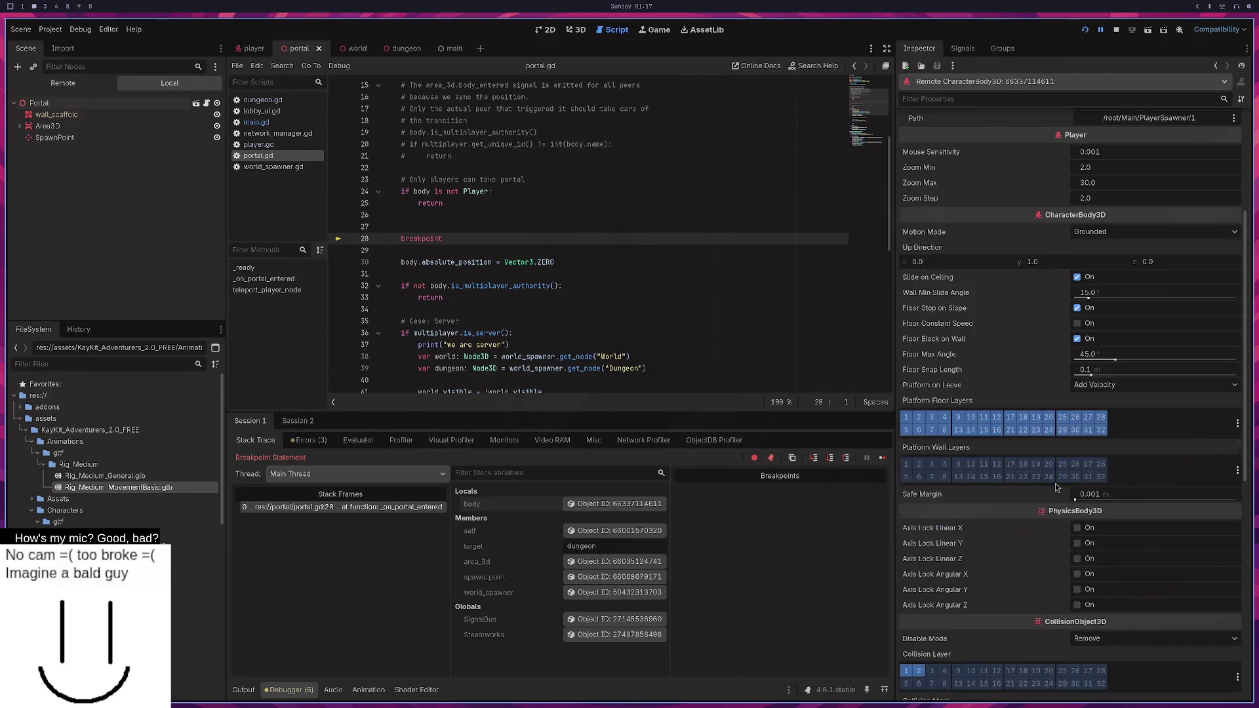
{"action": "left_click_drag", "start_coordinate": [986, 463], "coordinate": [957, 463]}
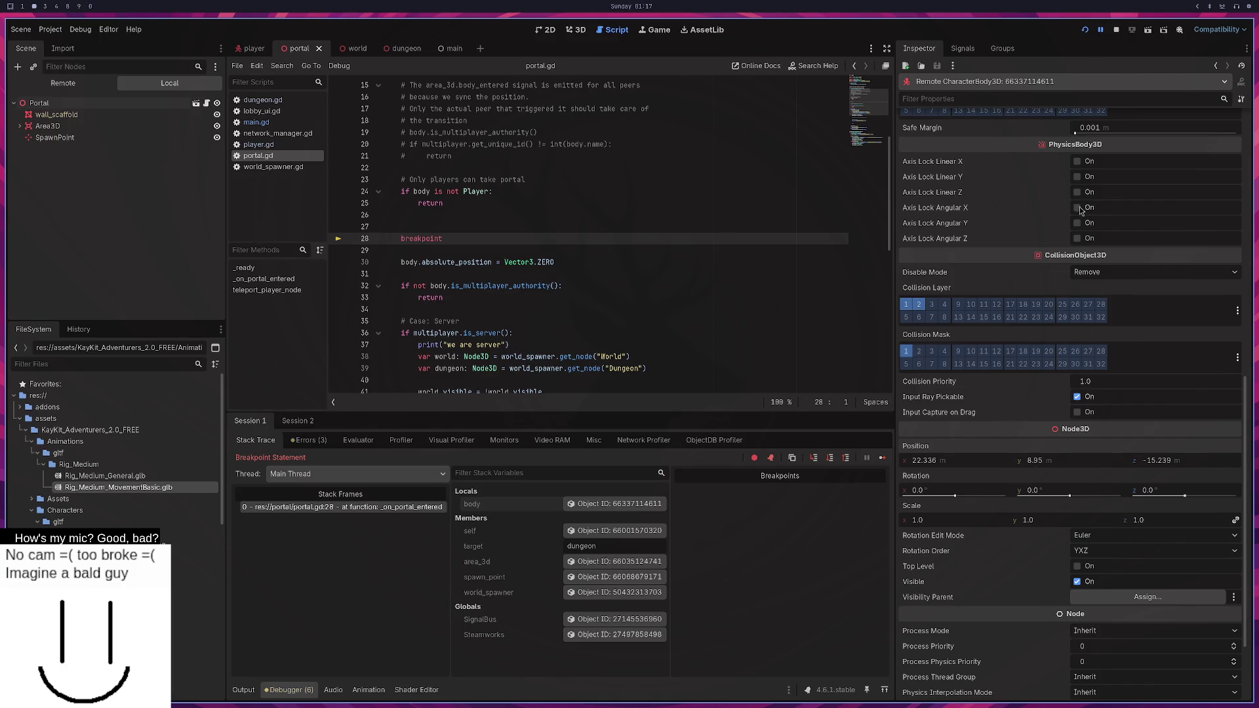
{"action": "key", "text": "F12"}
{"action": "left_click", "coordinate": [880, 457]}
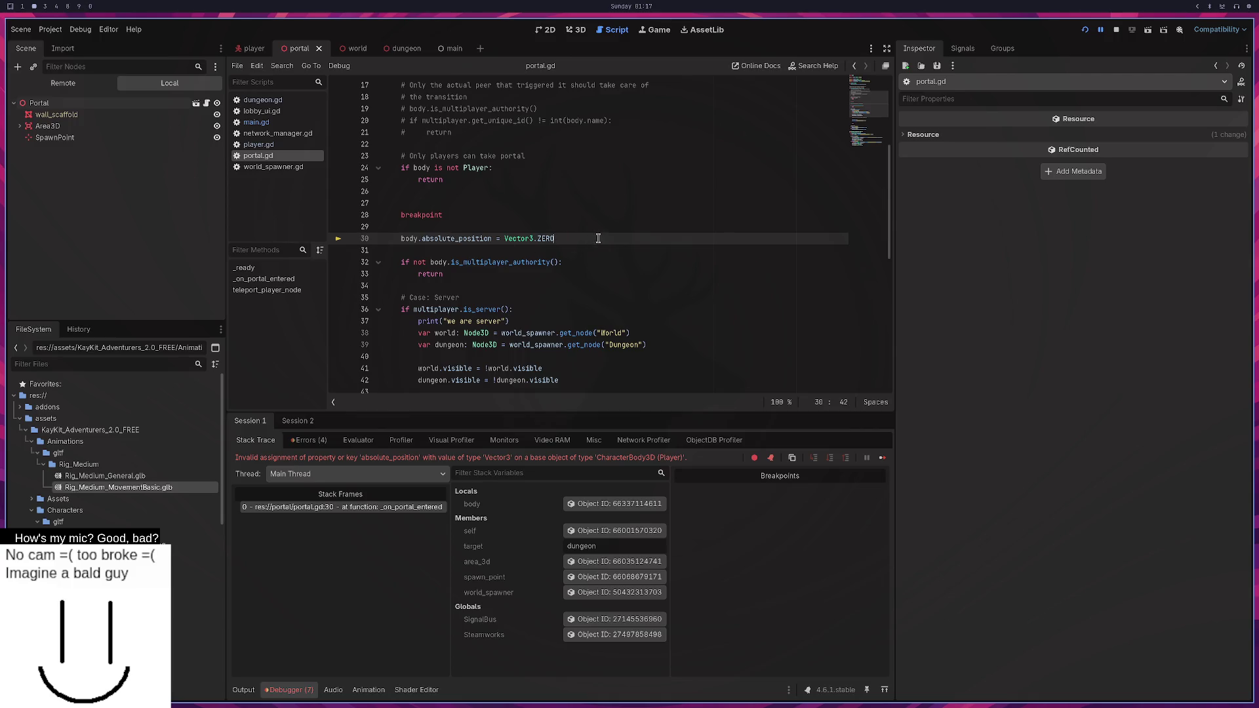
Change line 30 to body.global_position = Vector3.ZERO, remove the stray line, and stop debugging.
{"action": "key", "text": "Return"}
{"action": "type", "text": "body.,"}
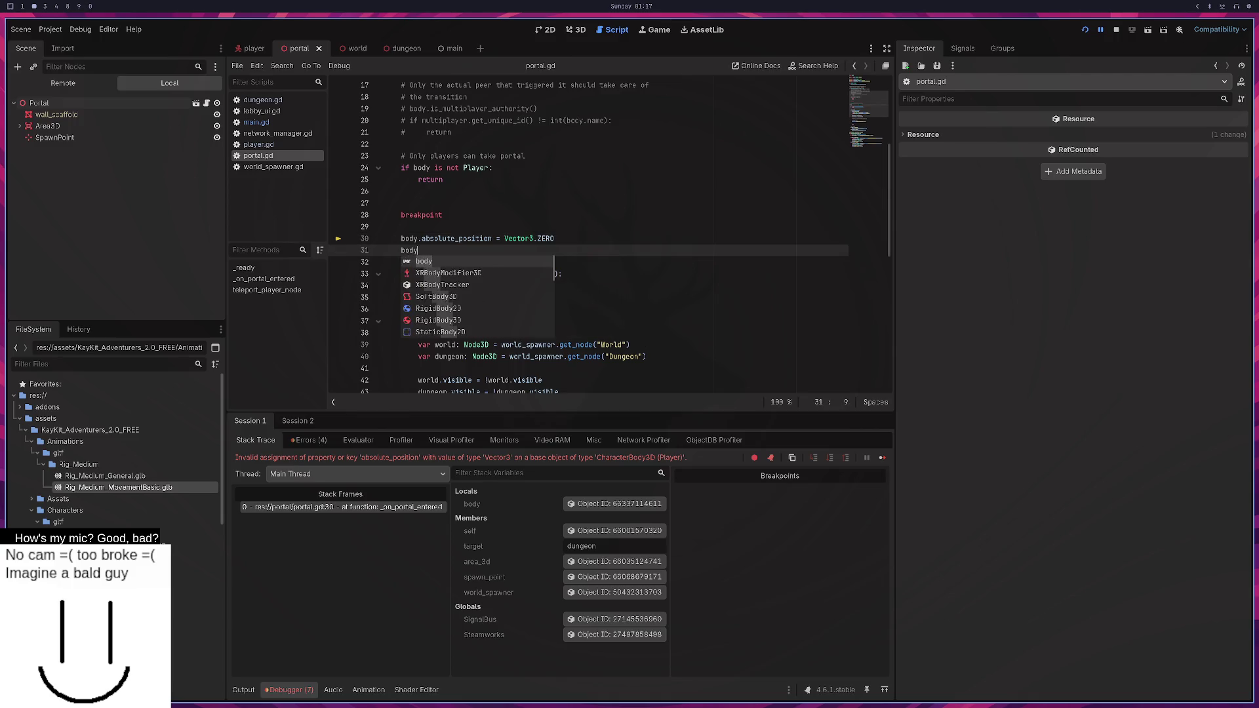
{"action": "key", "text": "BackSpace"}
{"action": "type", "text": "abso"}
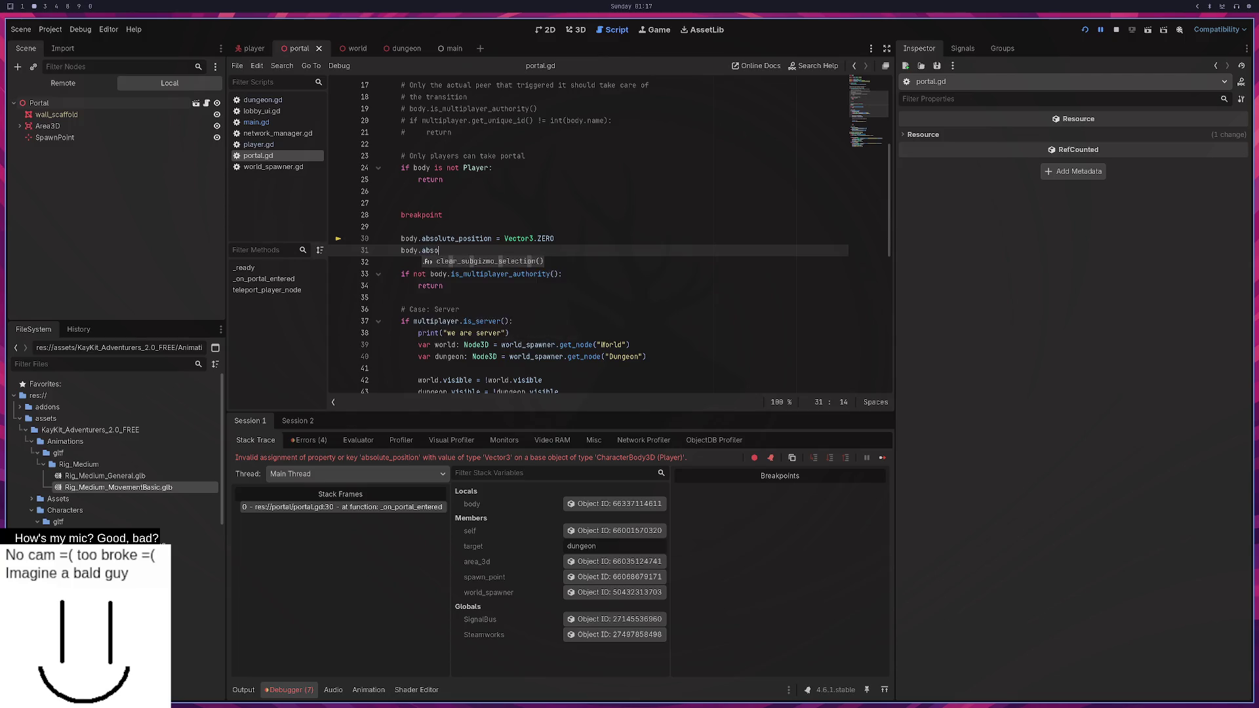
{"action": "key", "text": "BackSpace"}
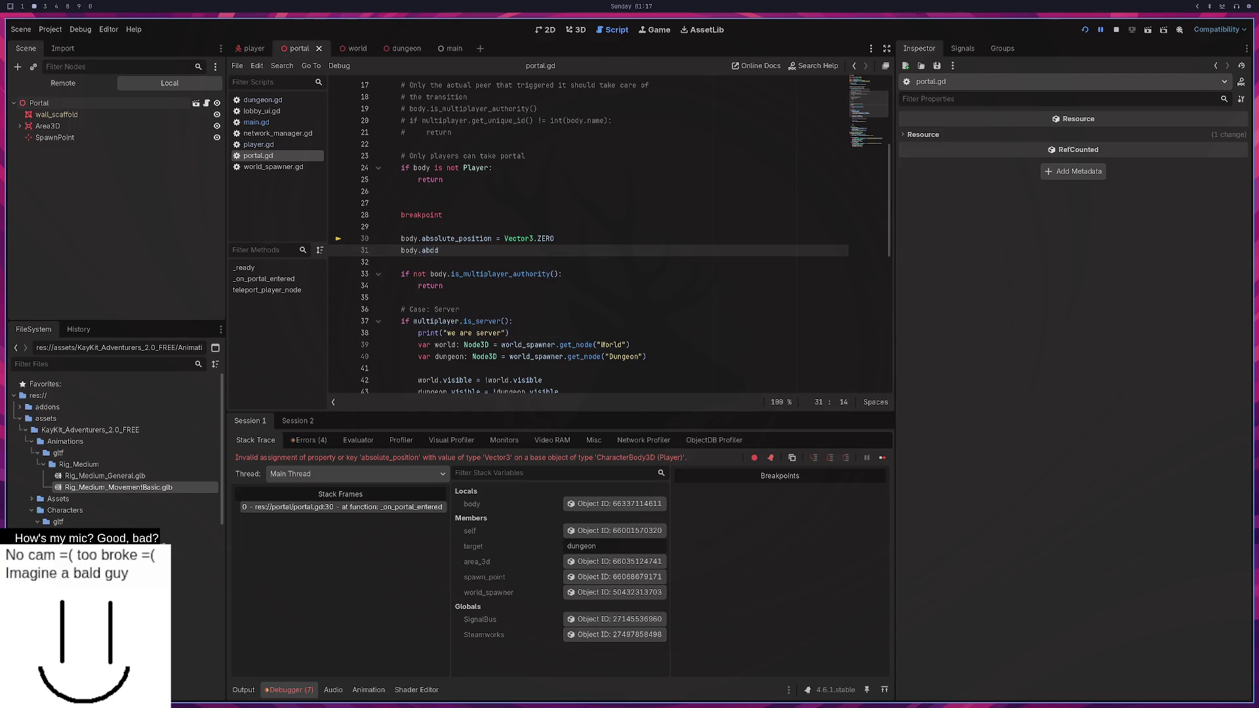
{"action": "left_click", "coordinate": [454, 238]}
{"action": "key", "text": "BackSpace"}
{"action": "key", "text": "BackSpace"}
{"action": "key", "text": "BackSpace"}
{"action": "key", "text": "BackSpace"}
{"action": "key", "text": "BackSpace"}
{"action": "key", "text": "BackSpace"}
{"action": "type", "text": "global"}
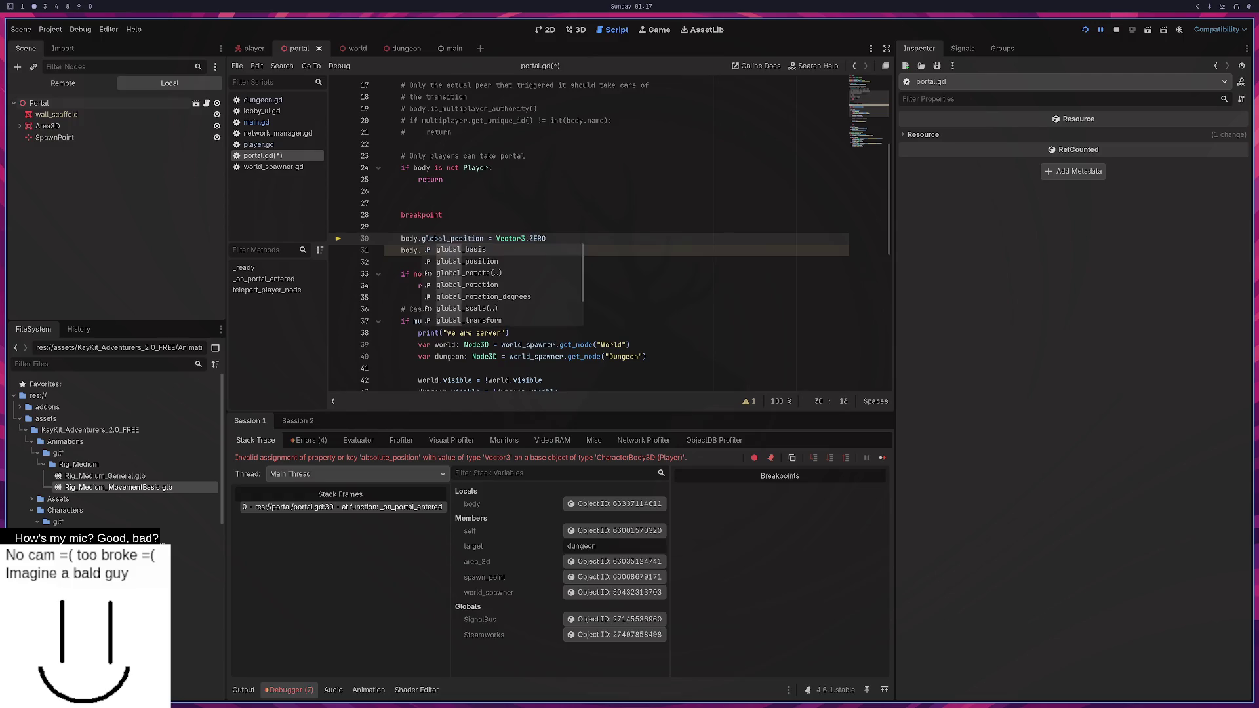
{"action": "left_click", "coordinate": [573, 240]}
{"action": "key", "text": "shift+Down"}
{"action": "key", "text": "BackSpace"}
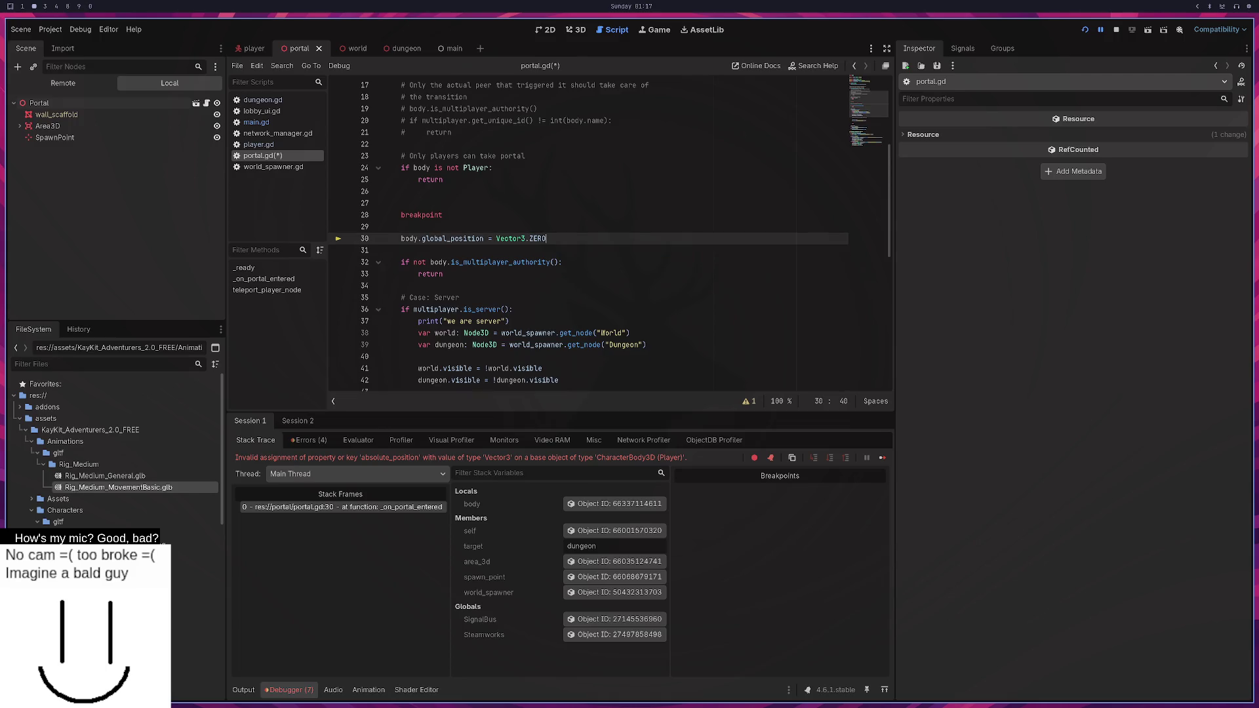
{"action": "left_click", "coordinate": [1084, 29]}
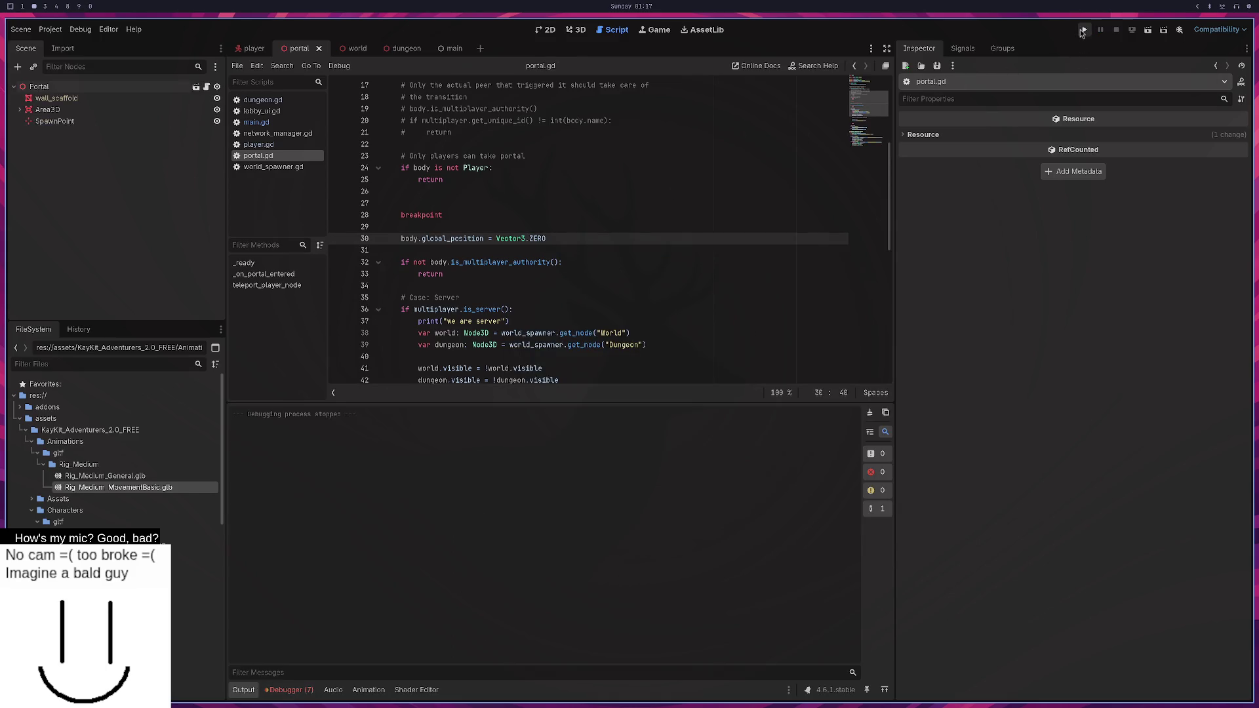
Delete the breakpoint line from portal.gd and run the project.
{"action": "triple_click", "coordinate": [466, 214]}
{"action": "key", "text": "BackSpace"}
{"action": "key", "text": "BackSpace"}
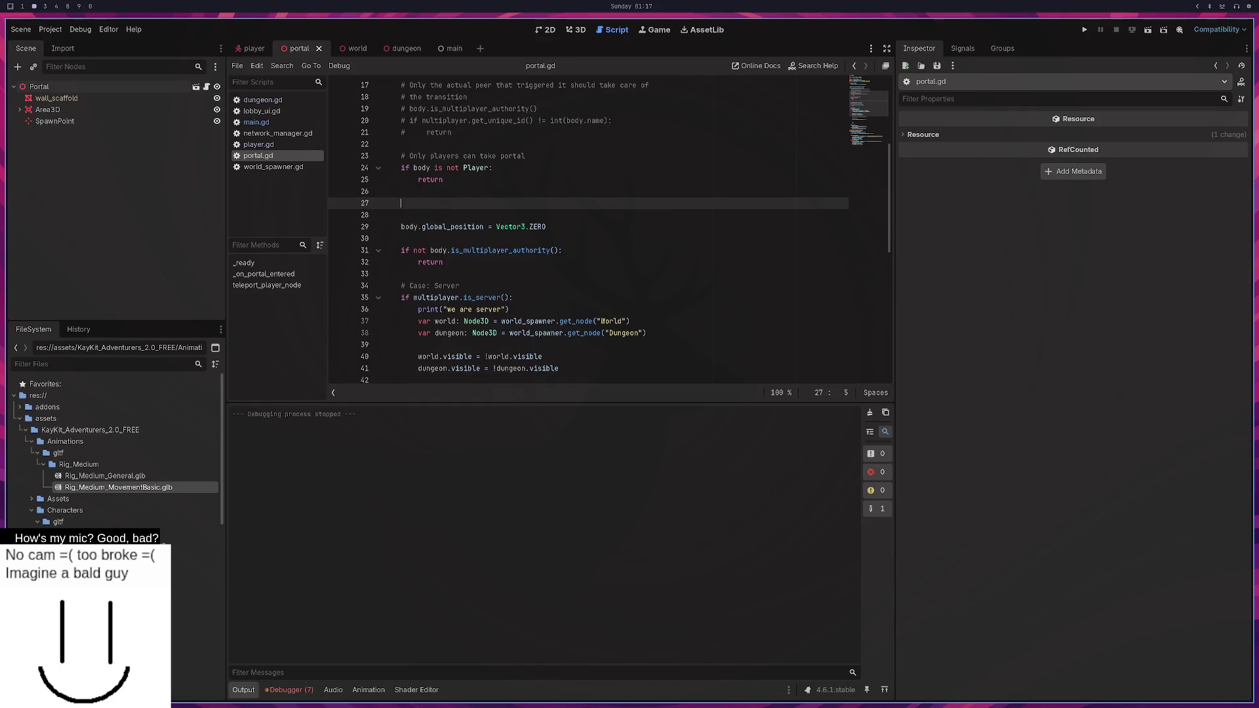
{"action": "left_click", "coordinate": [1084, 30]}
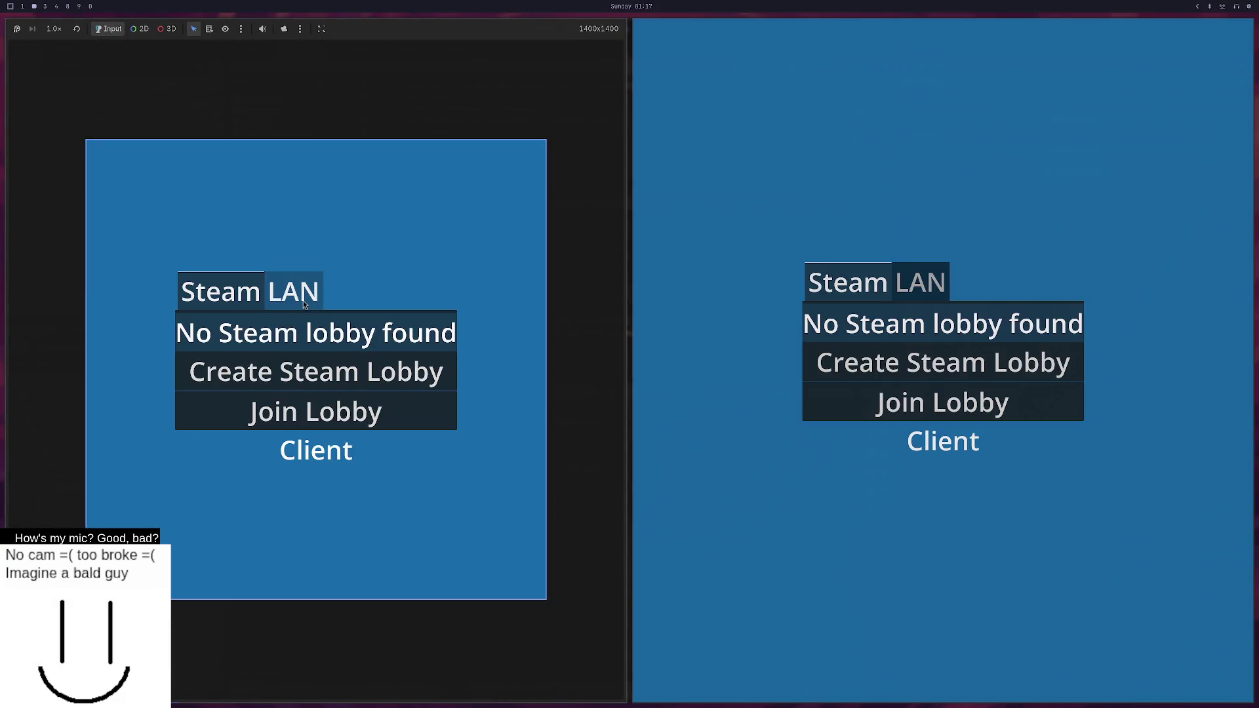
Host a LAN server, walk the player into the portal to reach the dungeon, then close the game.
{"action": "left_click", "coordinate": [303, 290]}
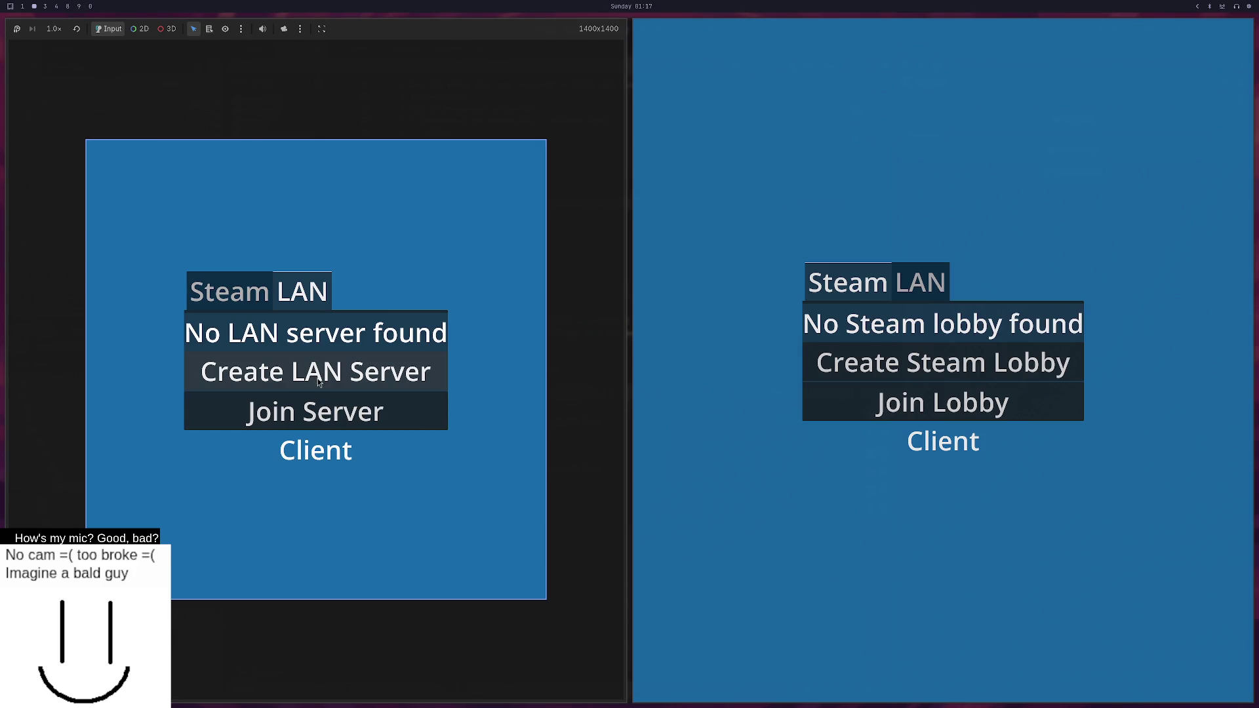
{"action": "left_click", "coordinate": [317, 374]}
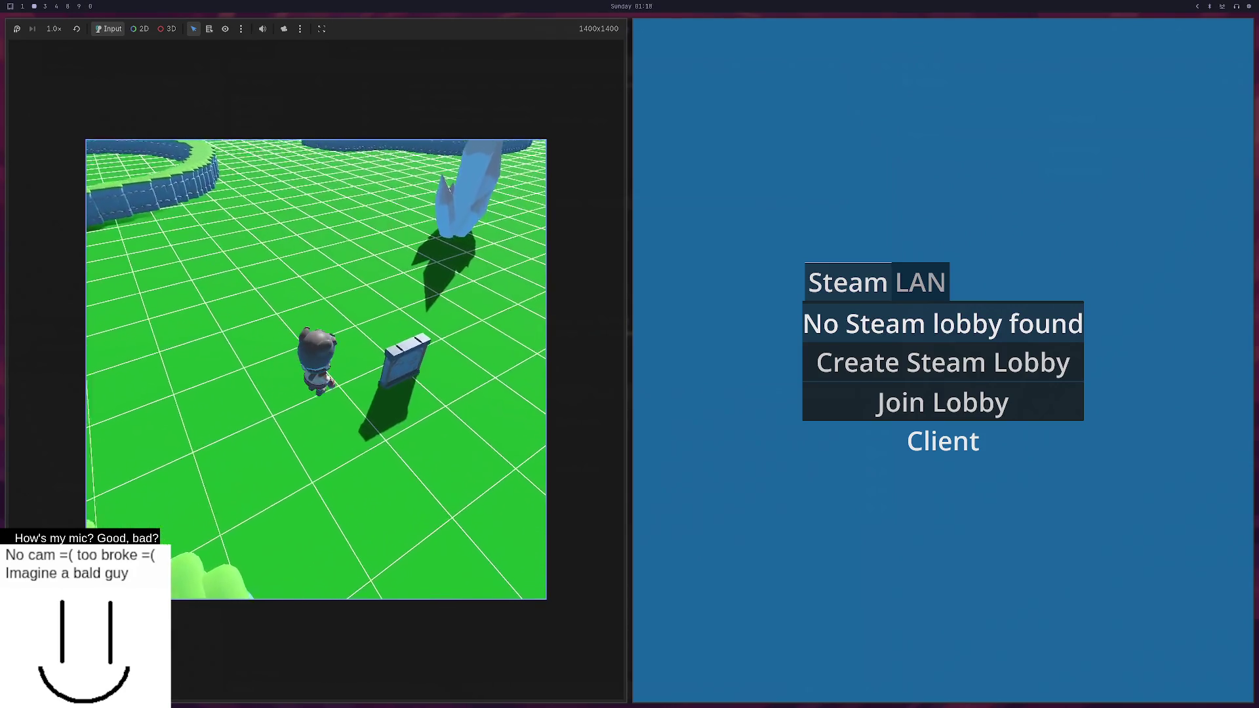
{"action": "key", "text": "w"}
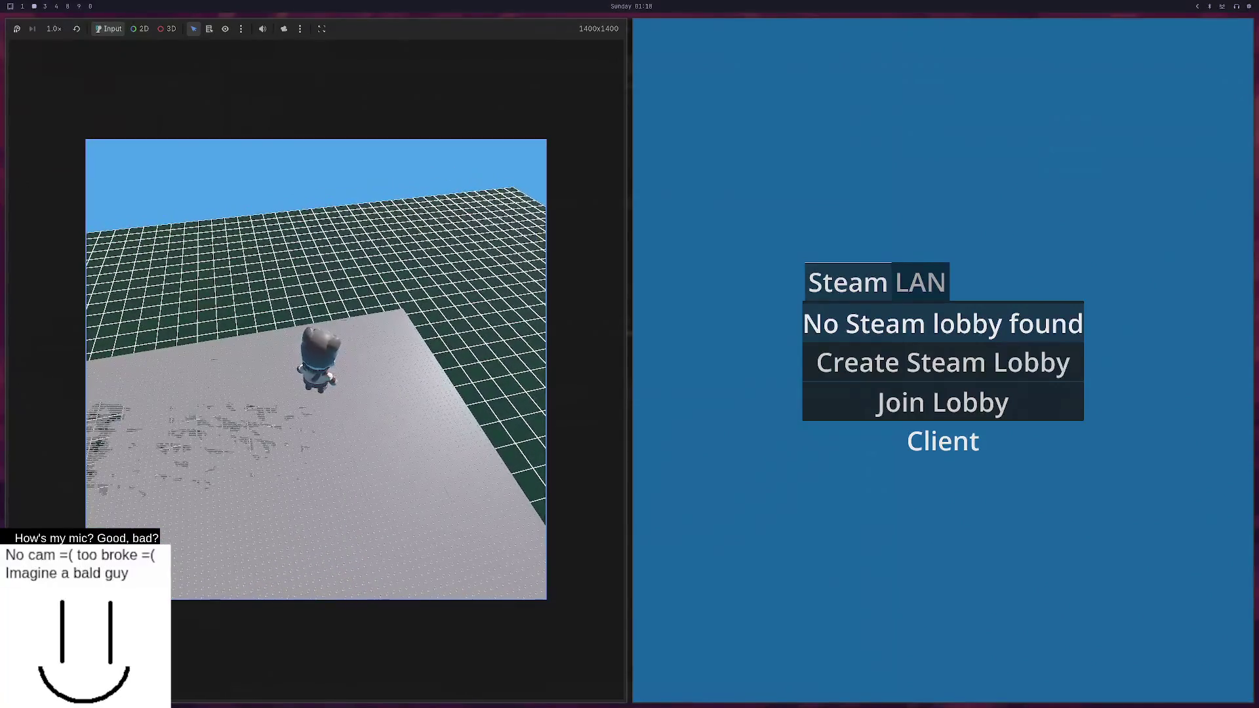
{"action": "key", "text": "F8"}
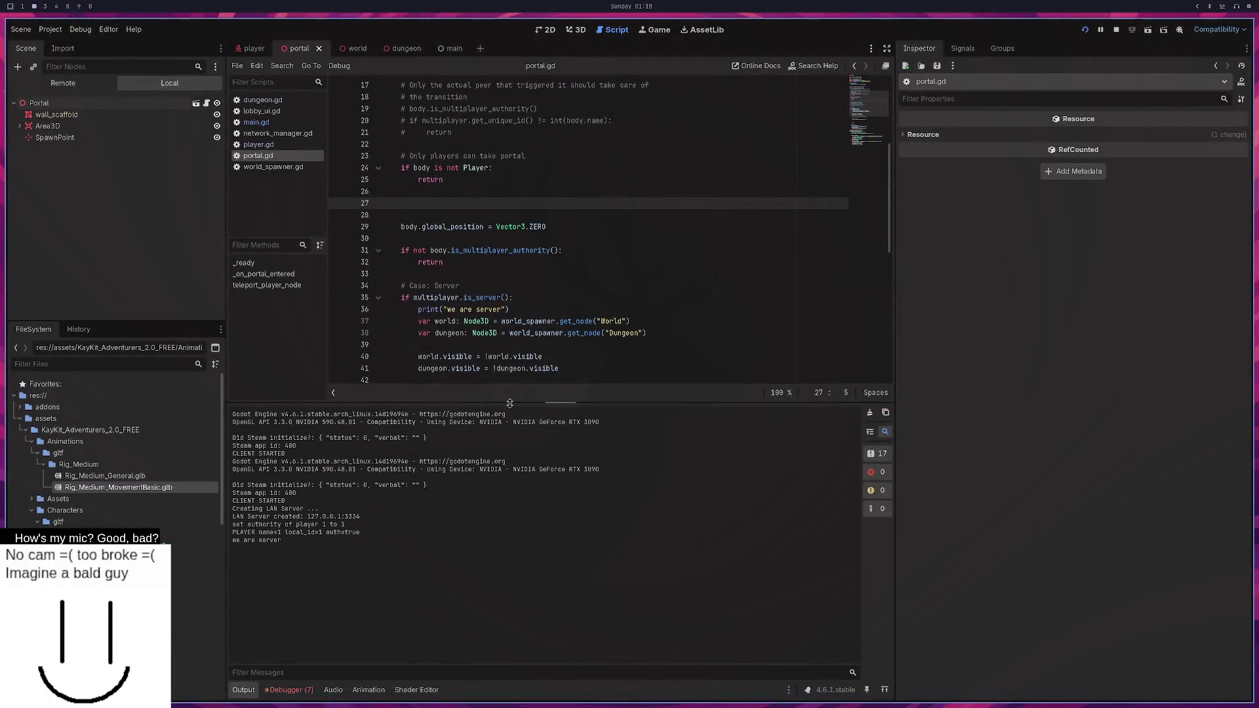
Read the argument-count error for teleport_player_node in the Debugger's Errors list.
{"action": "left_click", "coordinate": [313, 693]}
{"action": "left_click", "coordinate": [326, 446]}
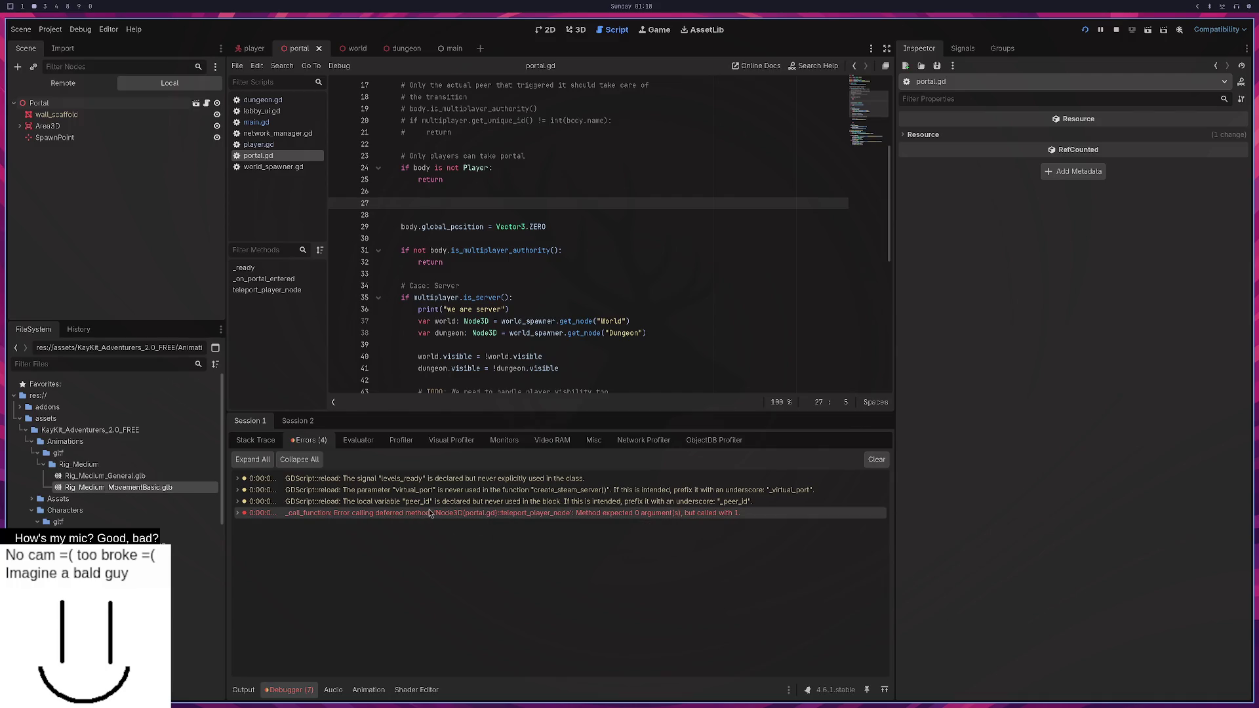
{"action": "mouse_move", "coordinate": [434, 511]}
{"action": "scroll", "coordinate": [603, 354], "scroll_direction": "down", "scroll_amount": 3}
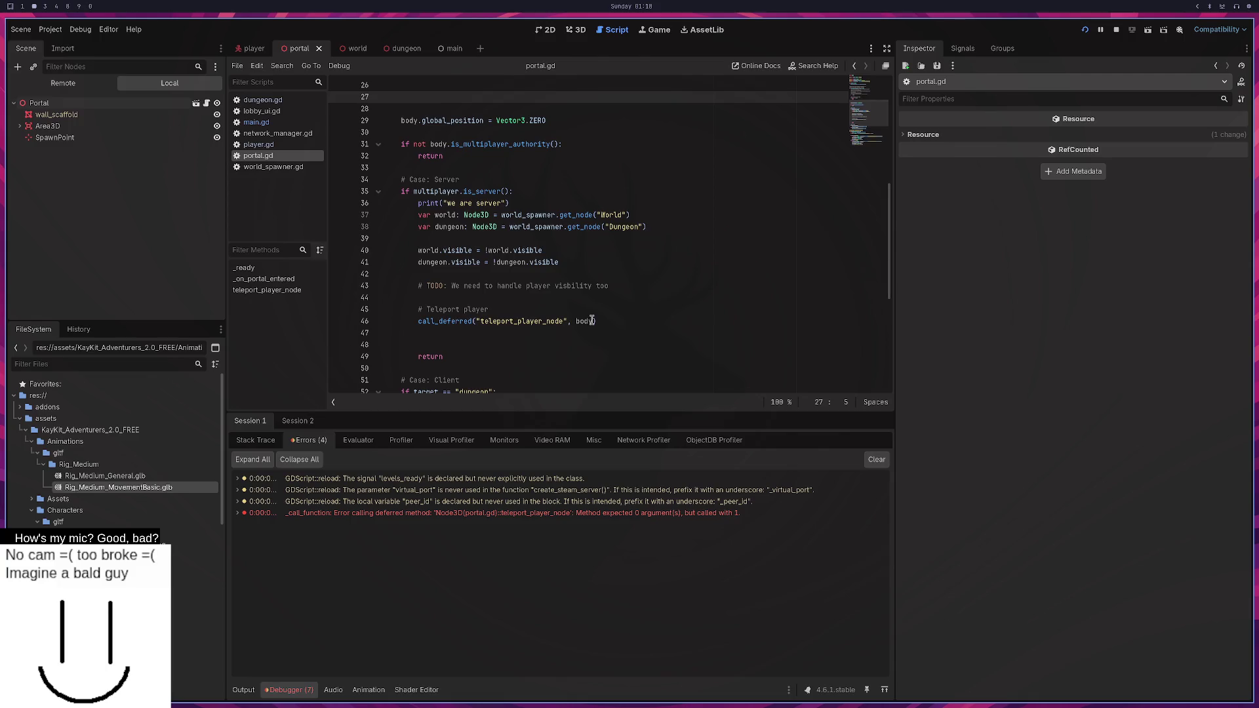
Remove ', body' from the call_deferred call on line 46 and relaunch the project.
{"action": "left_click_drag", "start_coordinate": [592, 321], "coordinate": [567, 322]}
{"action": "key", "text": "BackSpace"}
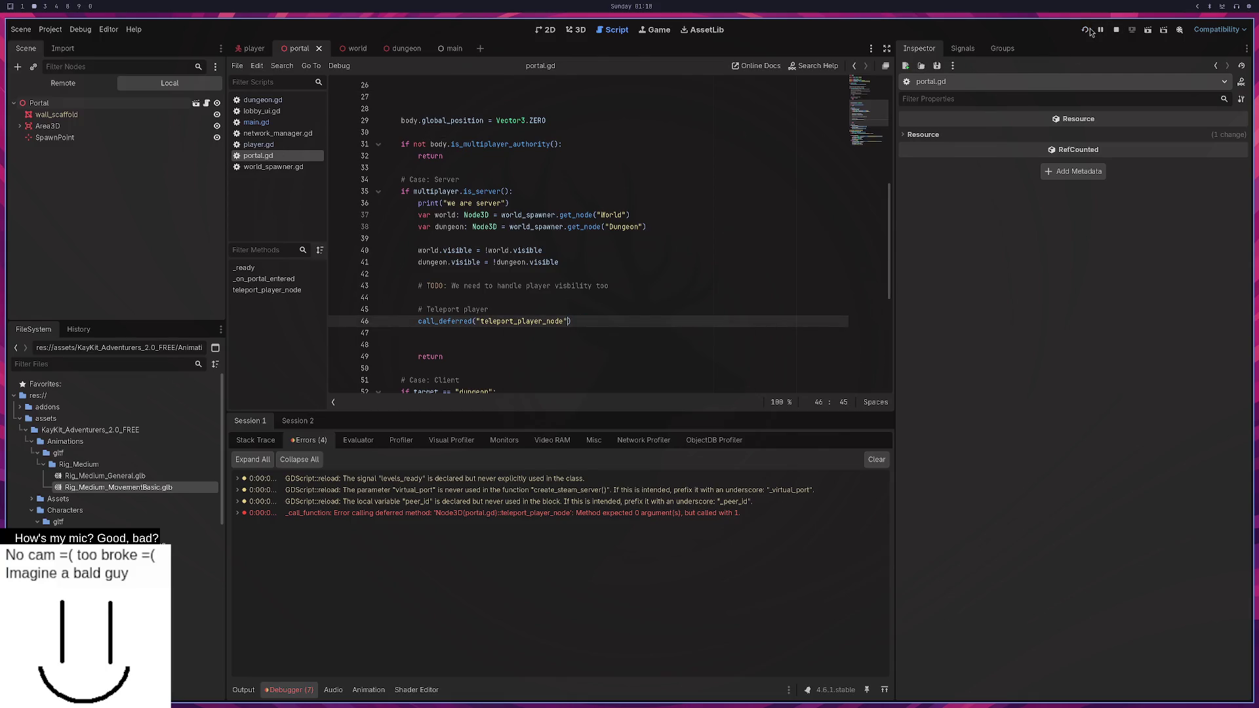
{"action": "left_click", "coordinate": [1088, 30]}
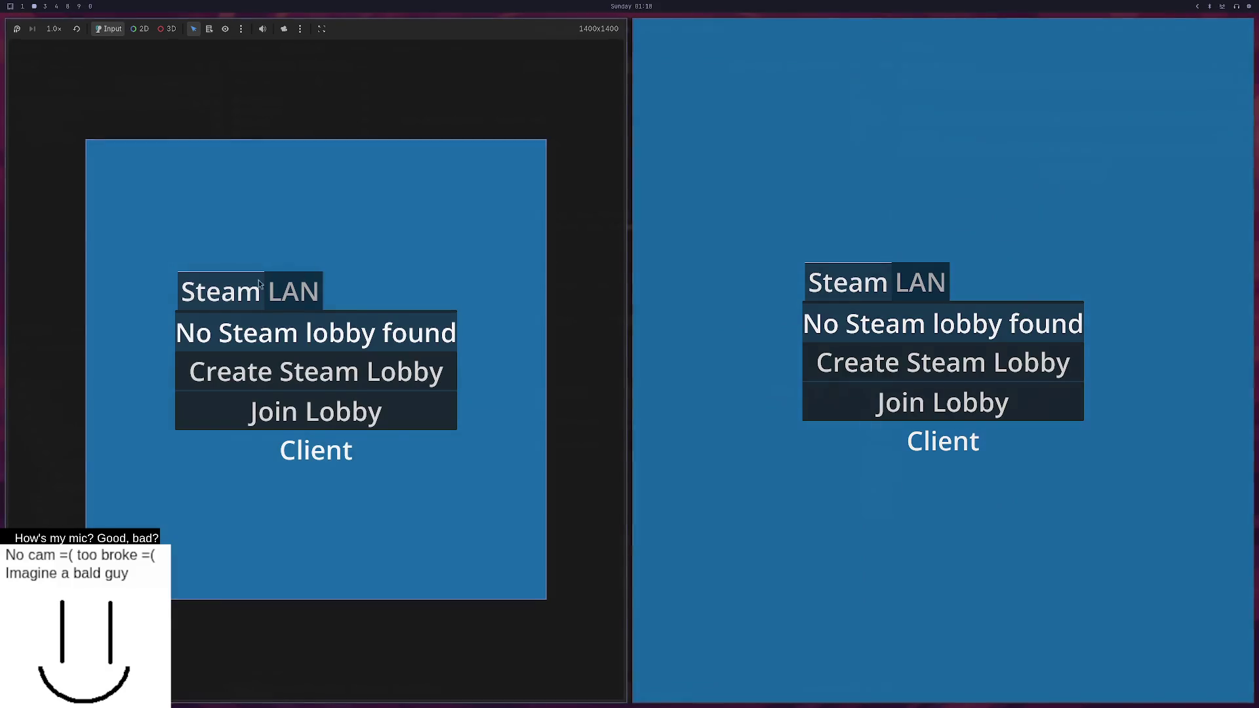
Create a LAN server, walk the player through the portal into the dungeon, and close the game.
{"action": "left_click", "coordinate": [301, 291]}
{"action": "left_click", "coordinate": [333, 390]}
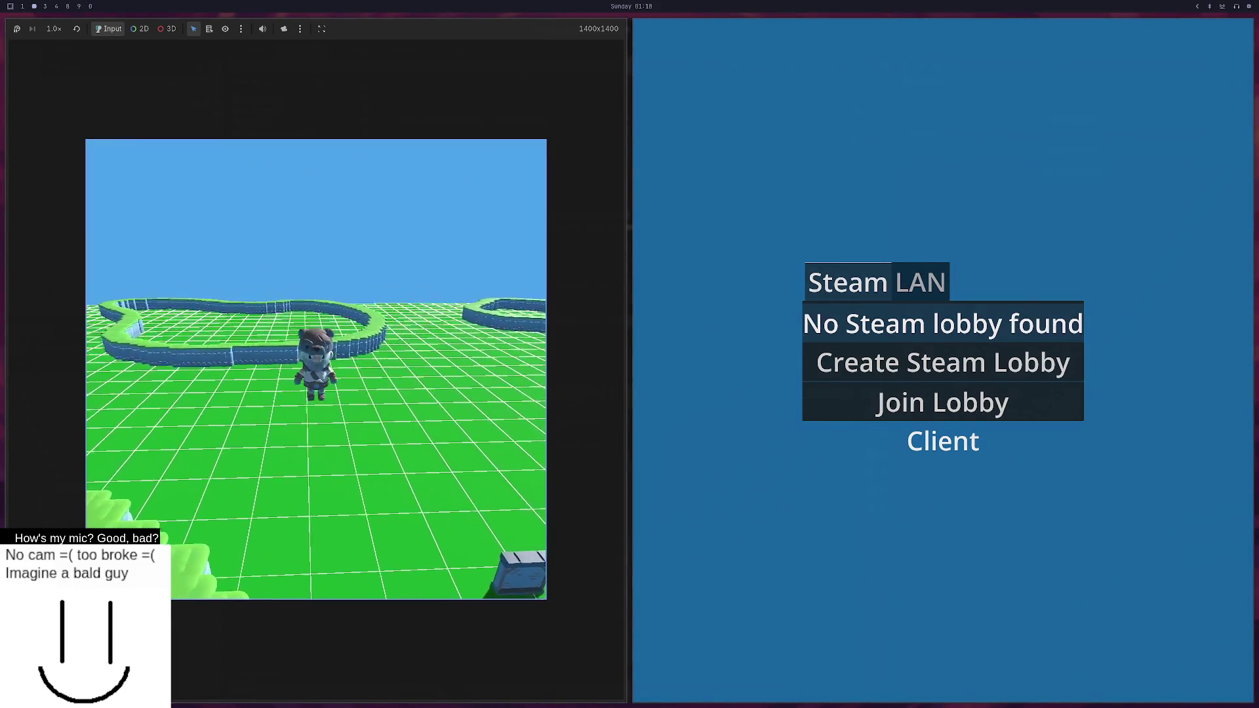
{"action": "key", "text": "w"}
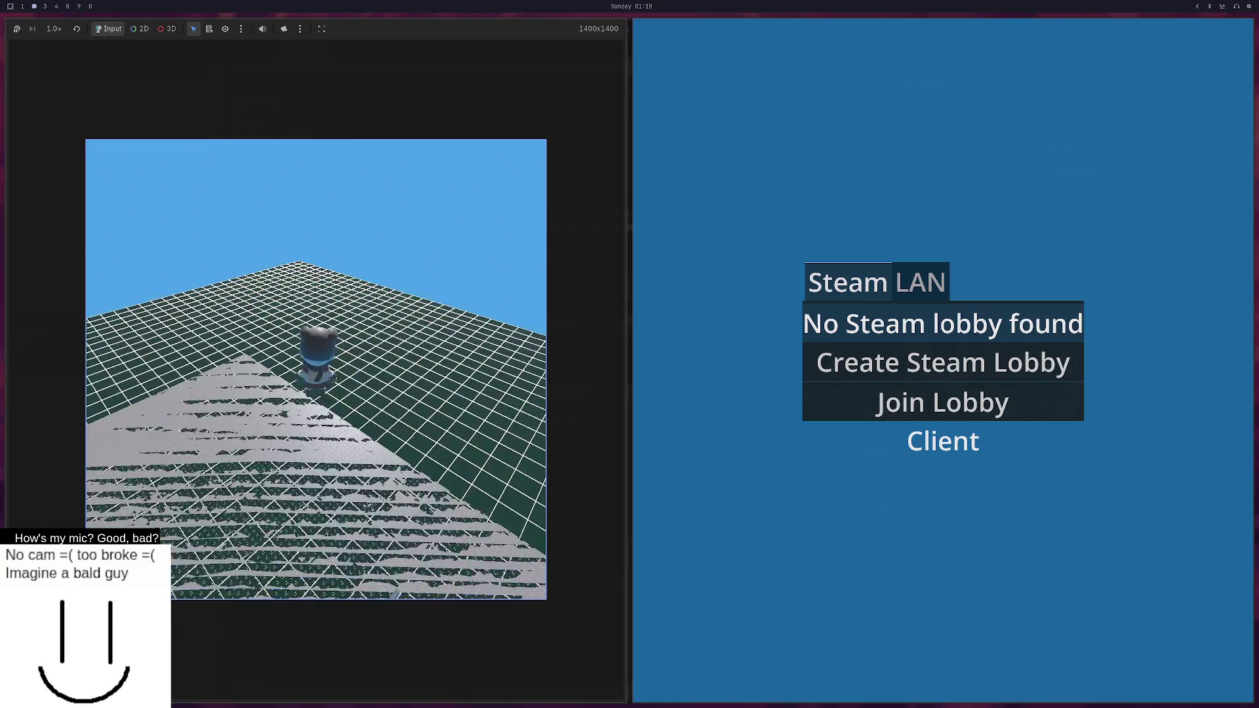
{"action": "key", "text": "F8"}
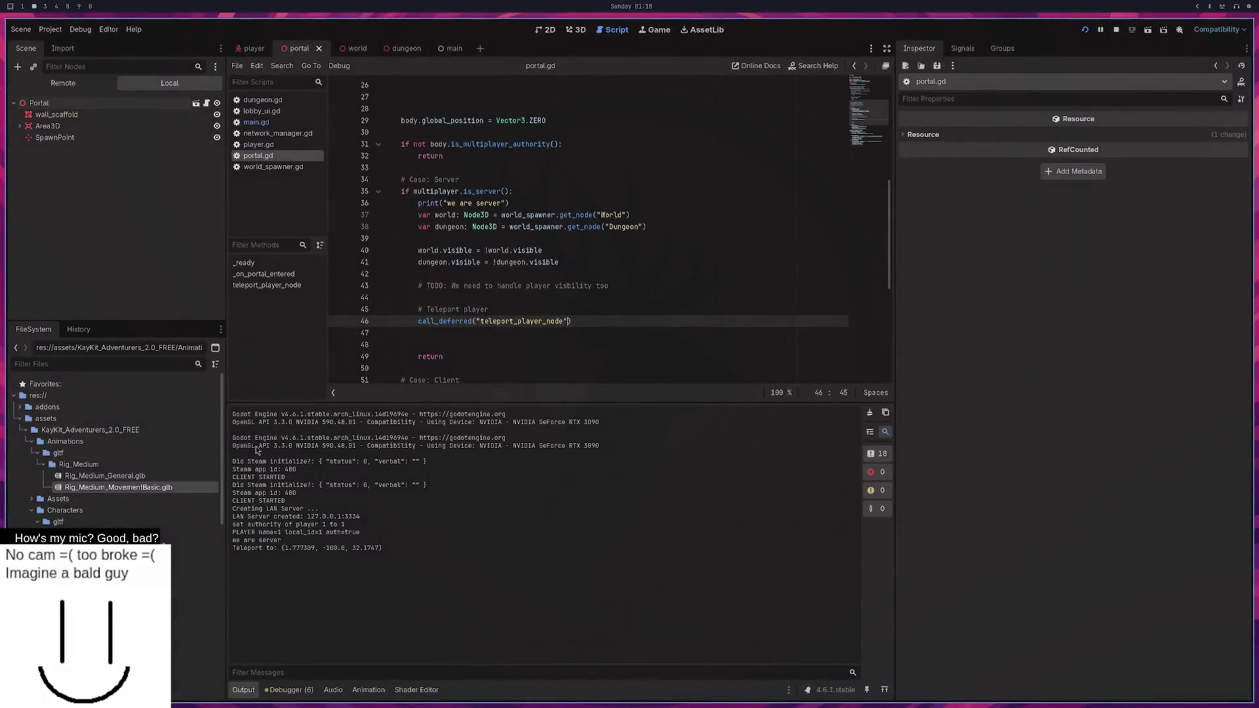
{"action": "key", "text": "super+3"}
Switch to Discord, open the Godot server's #quick-help channel and its linked player-code post.
{"action": "key", "text": "super+4"}
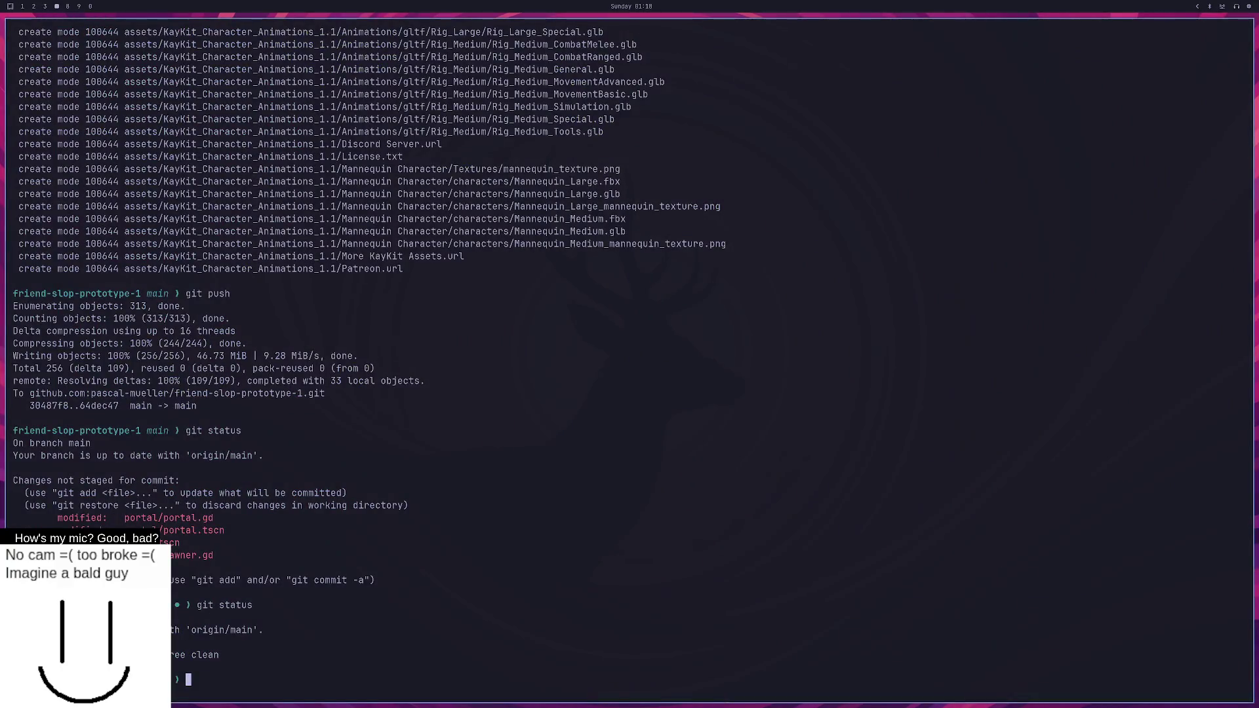
{"action": "key", "text": "super+3"}
{"action": "key", "text": "super+5"}
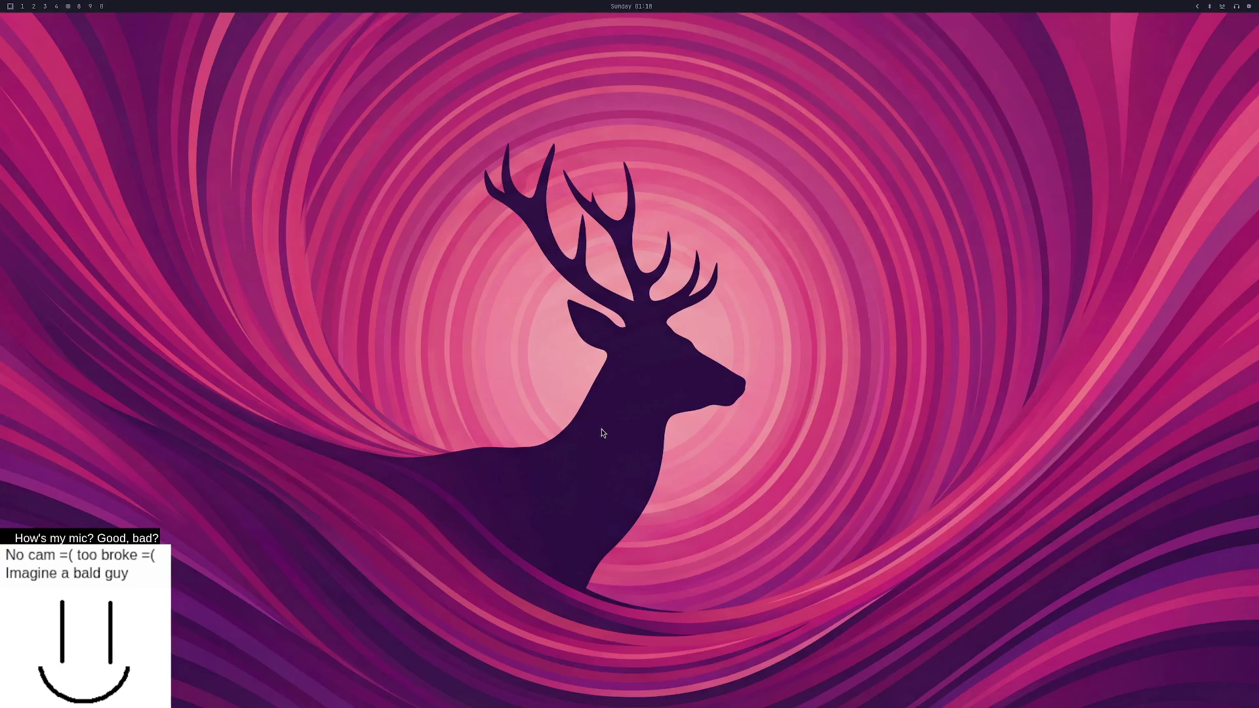
{"action": "key", "text": "super+8"}
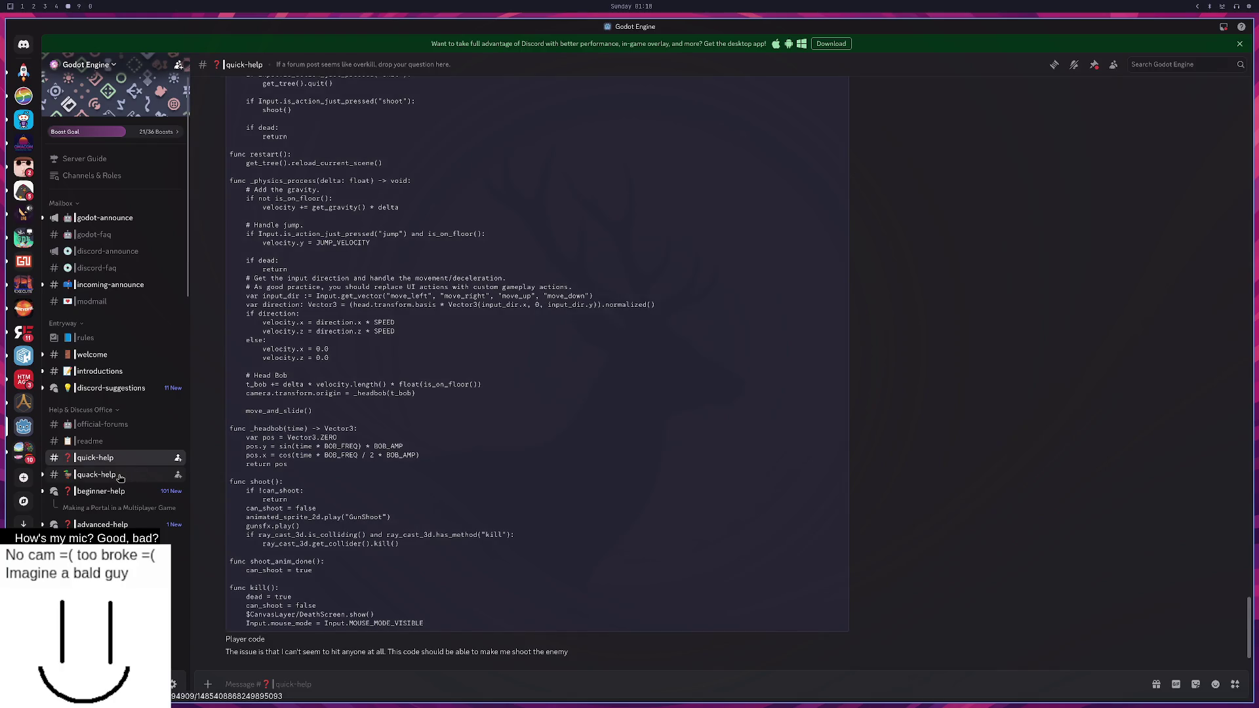
{"action": "left_click", "coordinate": [120, 476]}
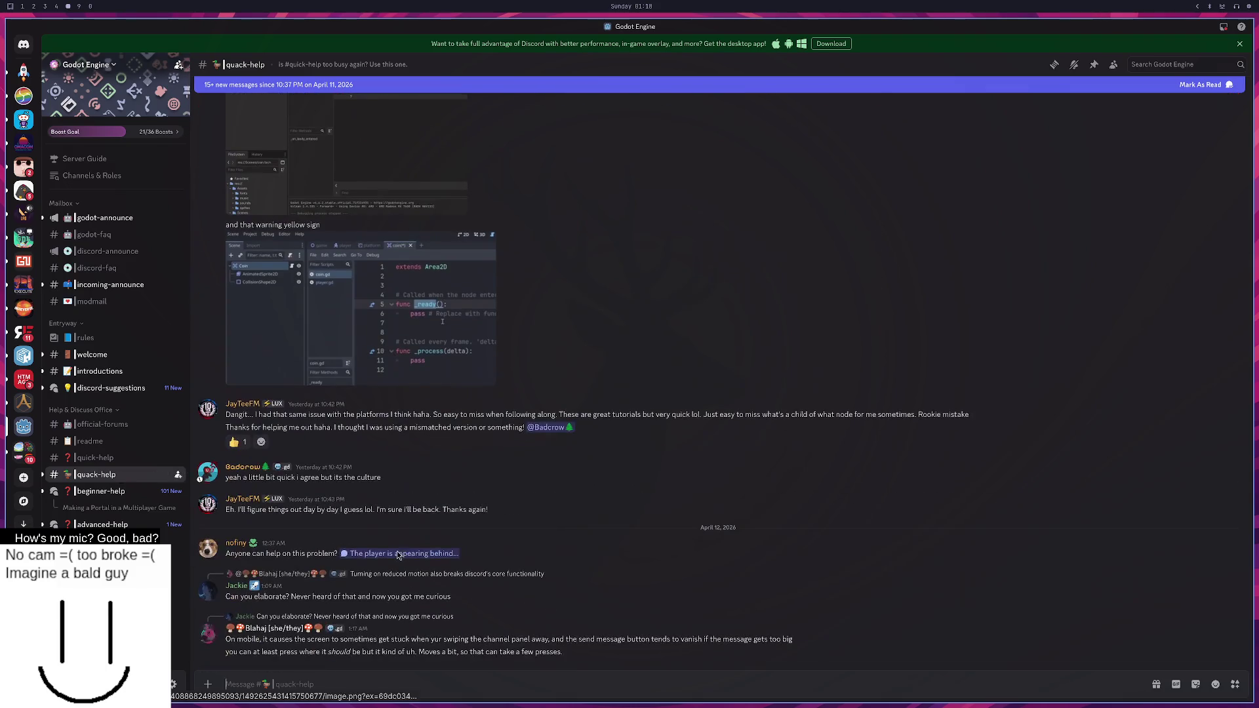
{"action": "left_click", "coordinate": [399, 554]}
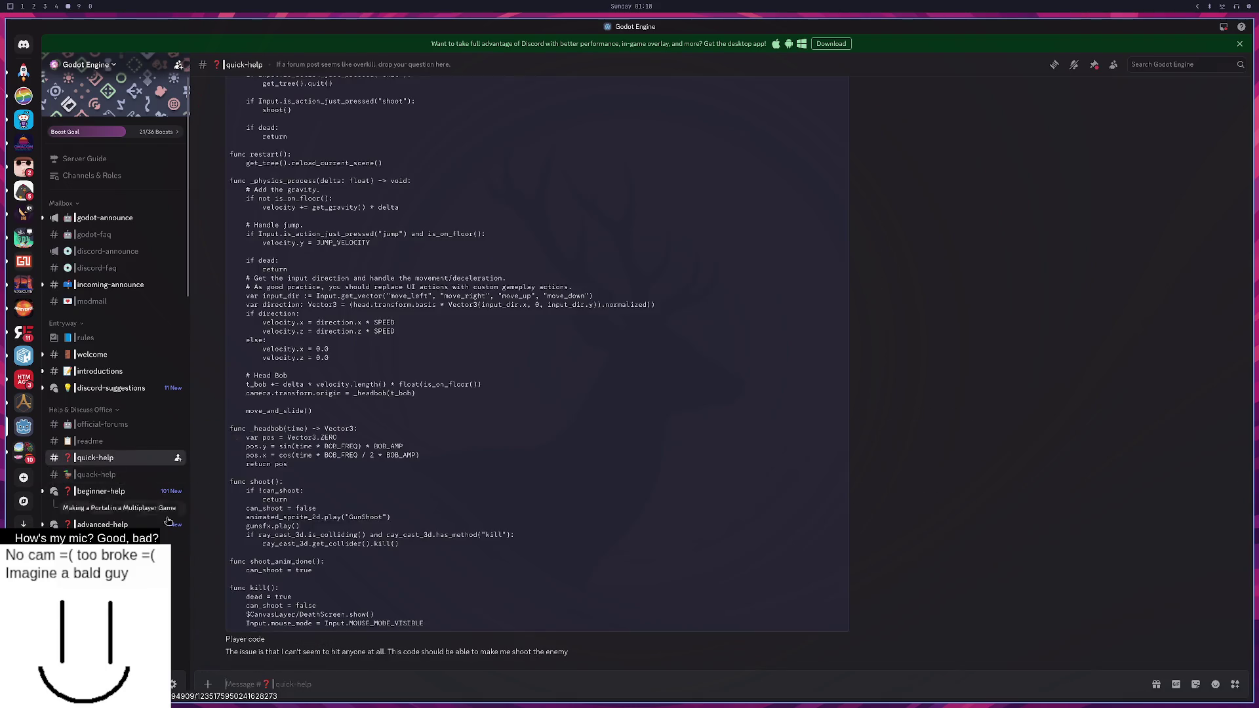
{"action": "left_click", "coordinate": [286, 686]}
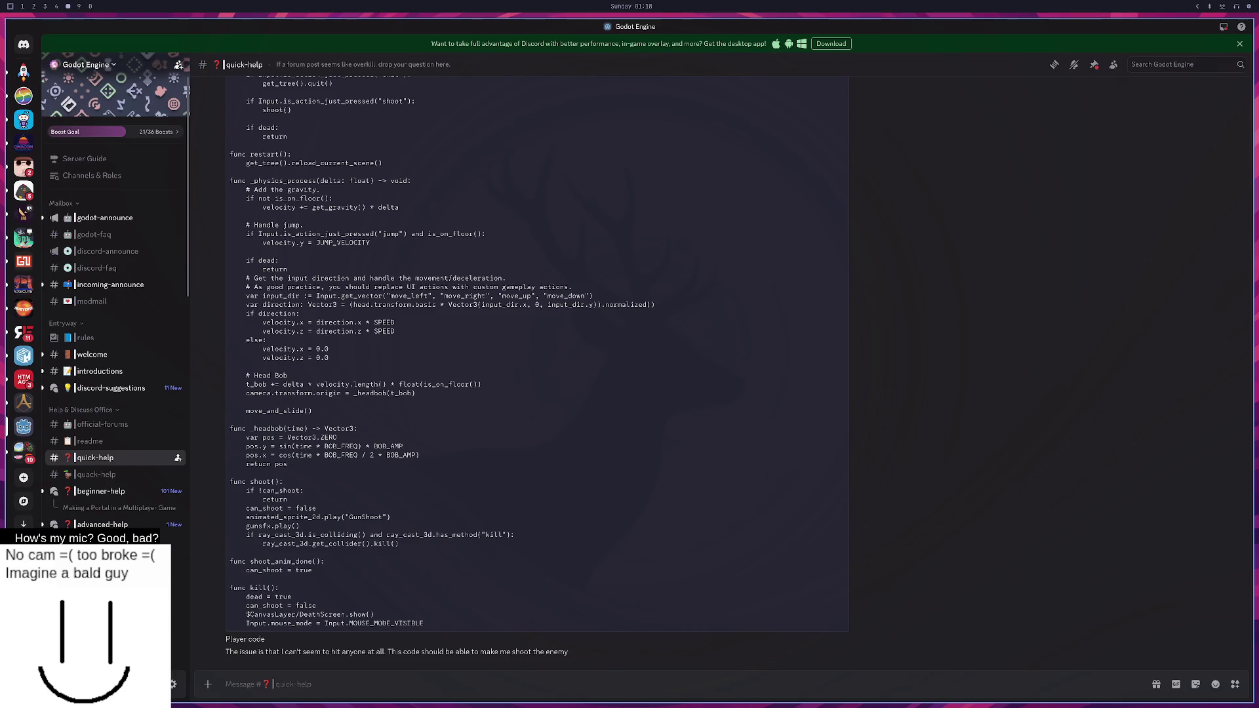
Draft a quick-help question about the portal teleport failing though players own position authority.
{"action": "type", "text": "I have"}
{"action": "type", "text": " a multiplayer spawner to spawn players and I set the"}
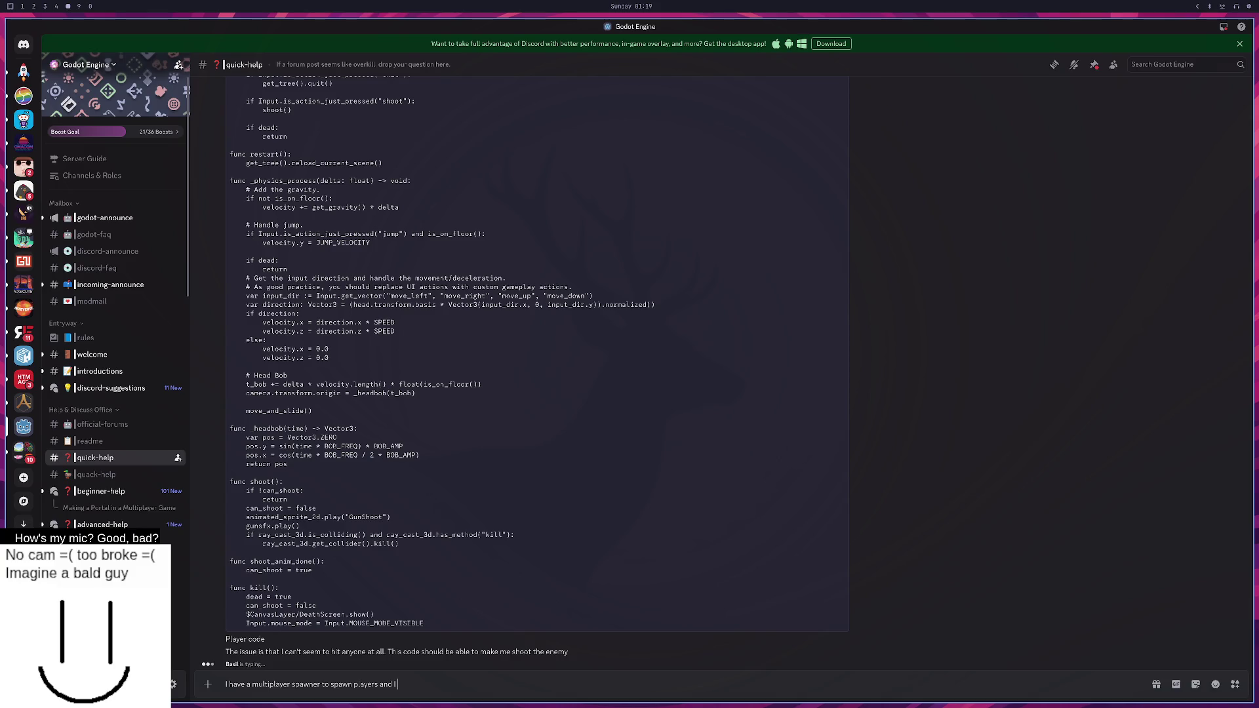
{"action": "type", "text": " authority to t"}
{"action": "type", "text": "hemsel"}
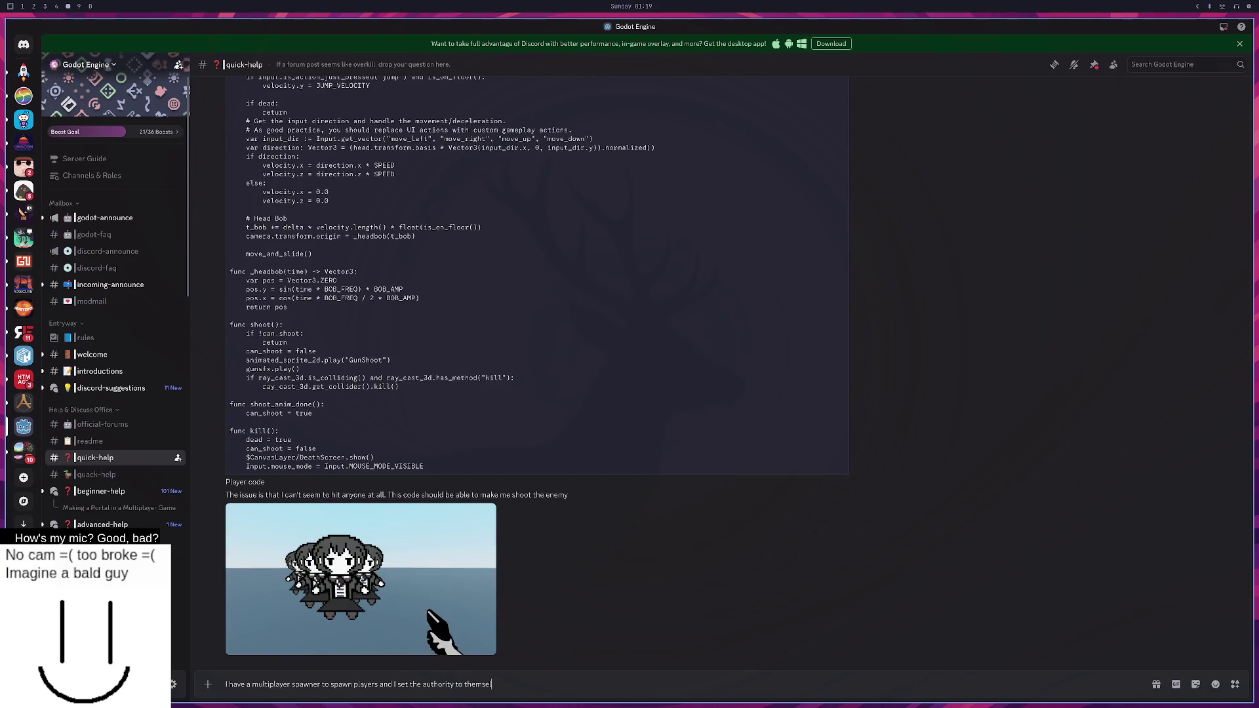
{"action": "type", "text": "ves to each client can change their properties. now I have a"}
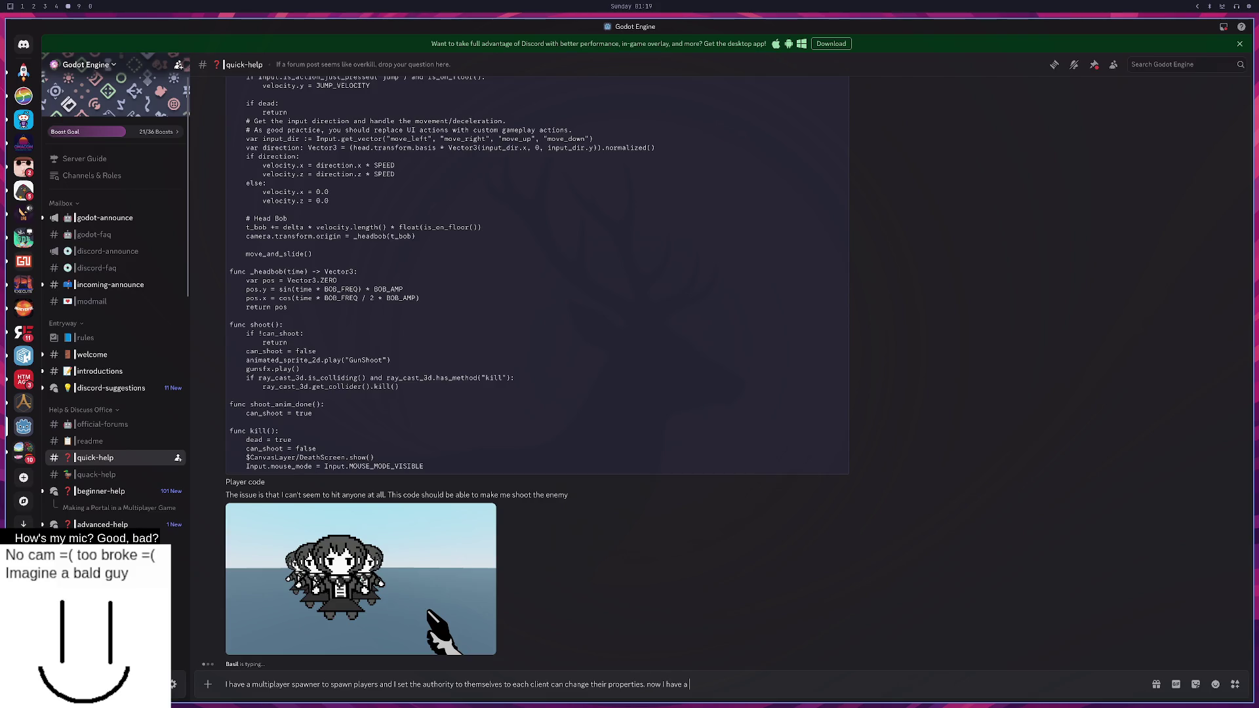
{"action": "type", "text": " portal that-s an area3d"}
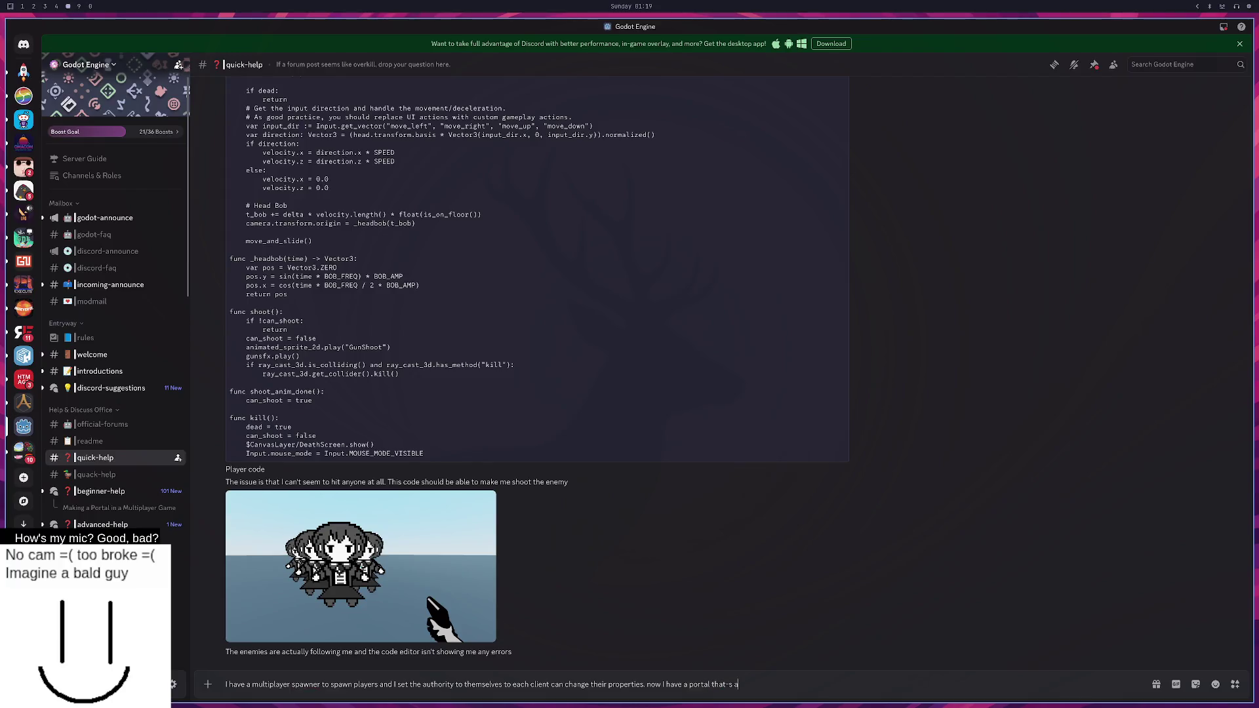
{"action": "type", "text": " and"}
{"action": "type", "text": "enter"}
{"action": "type", "text": "` I want to"}
{"action": "type", "text": " teleport the player "}
{"action": "type", "text": "i.e. change its position. weirdly, if I do that, nothing happens."}
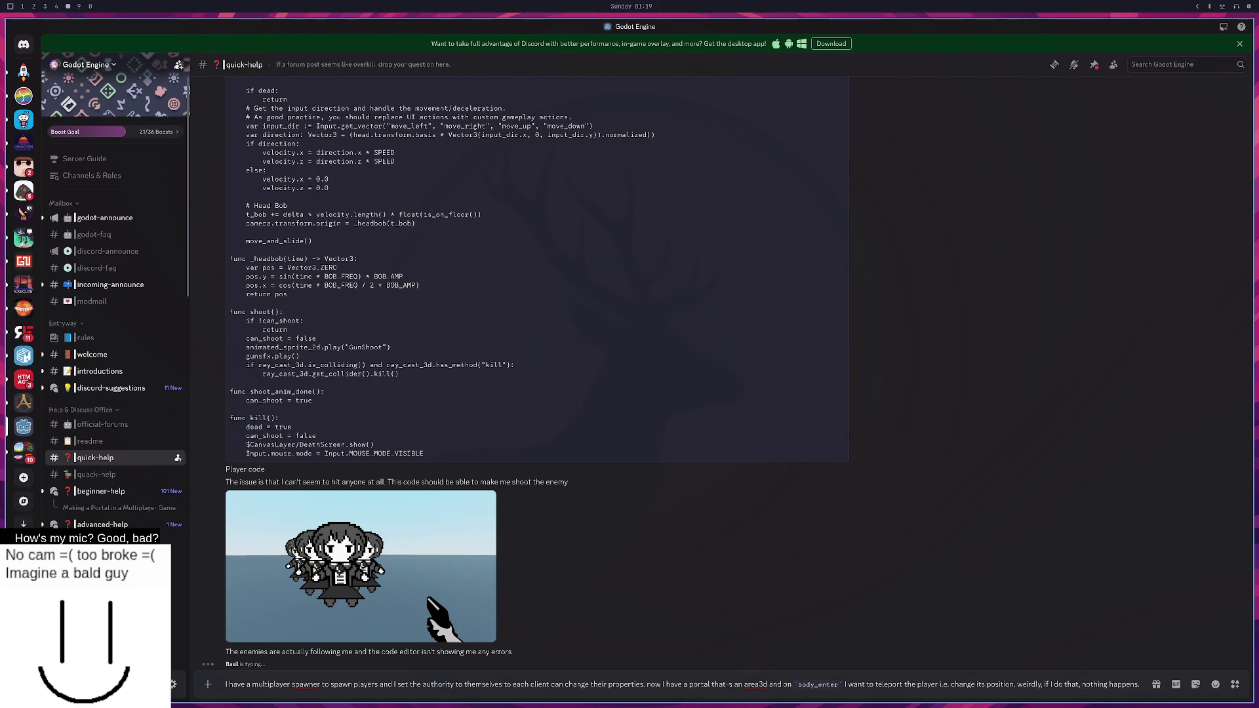
{"action": "type", "text": " the"}
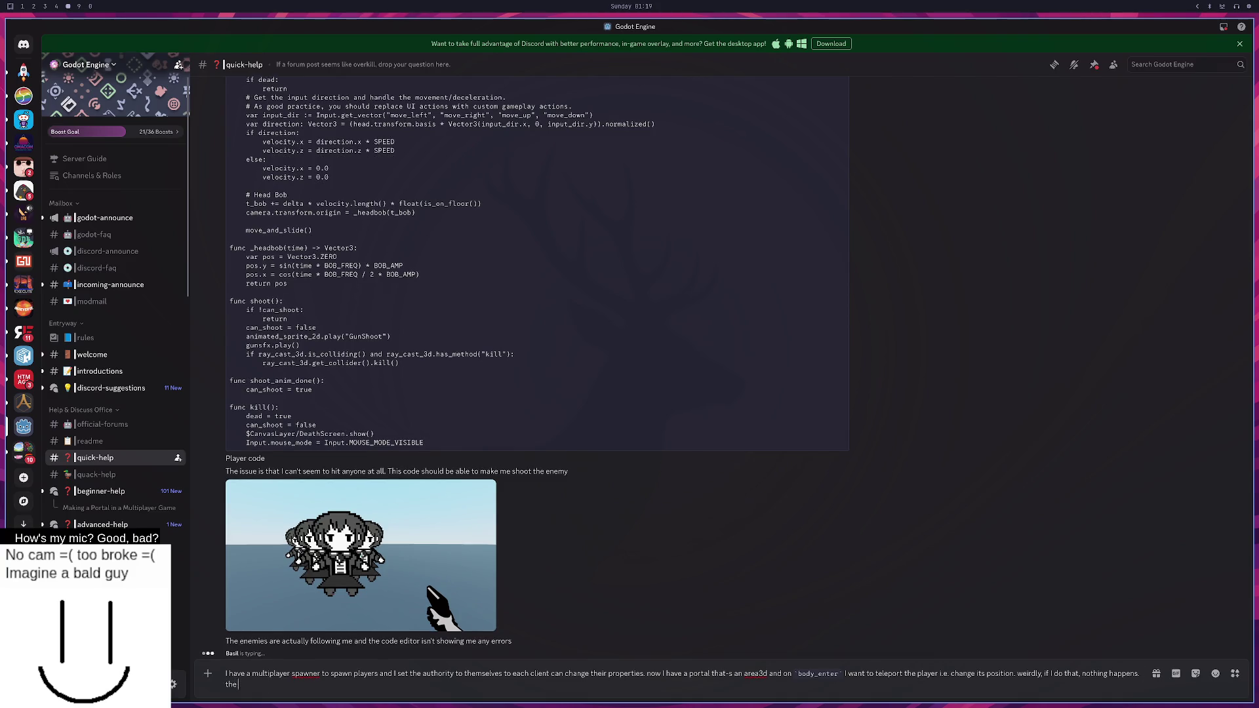
{"action": "type", "text": " auhtority is correct i.e."}
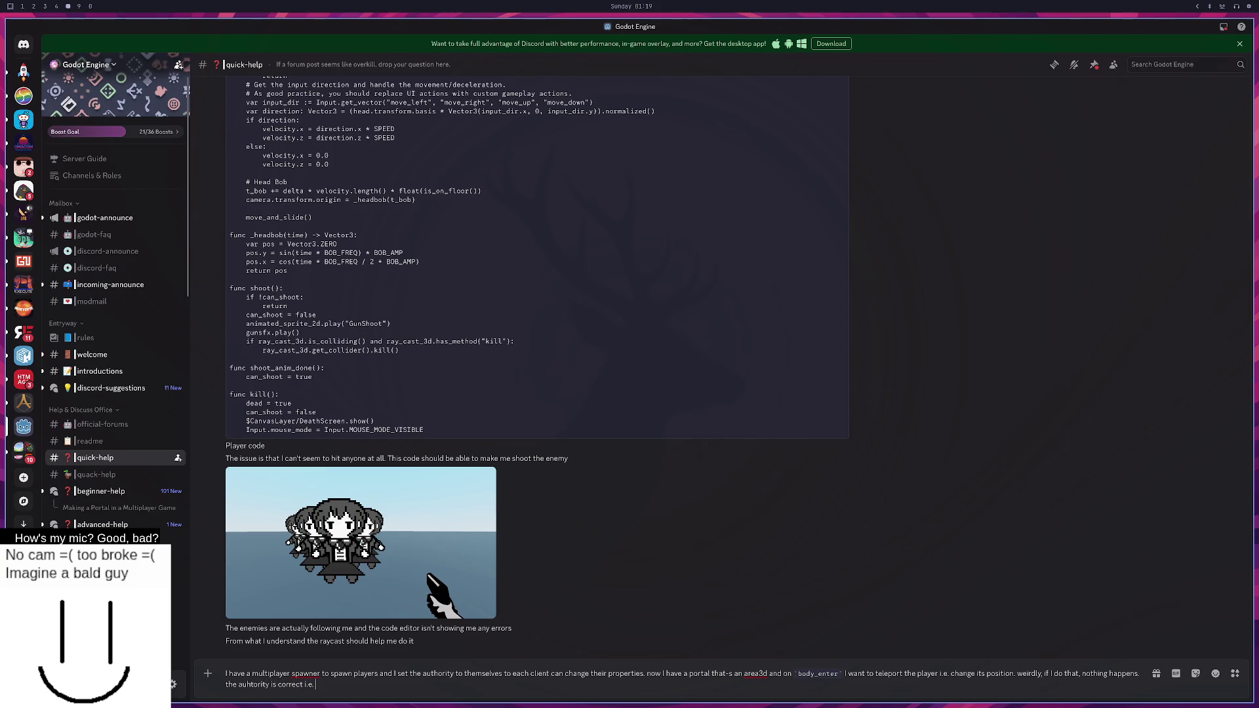
{"action": "type", "text": " player N"}
{"action": "key", "text": "BackSpace"}
{"action": "type", "text": "we have the authority t"}
{"action": "type", "text": "o change the pos"}
{"action": "type", "text": "ition."}
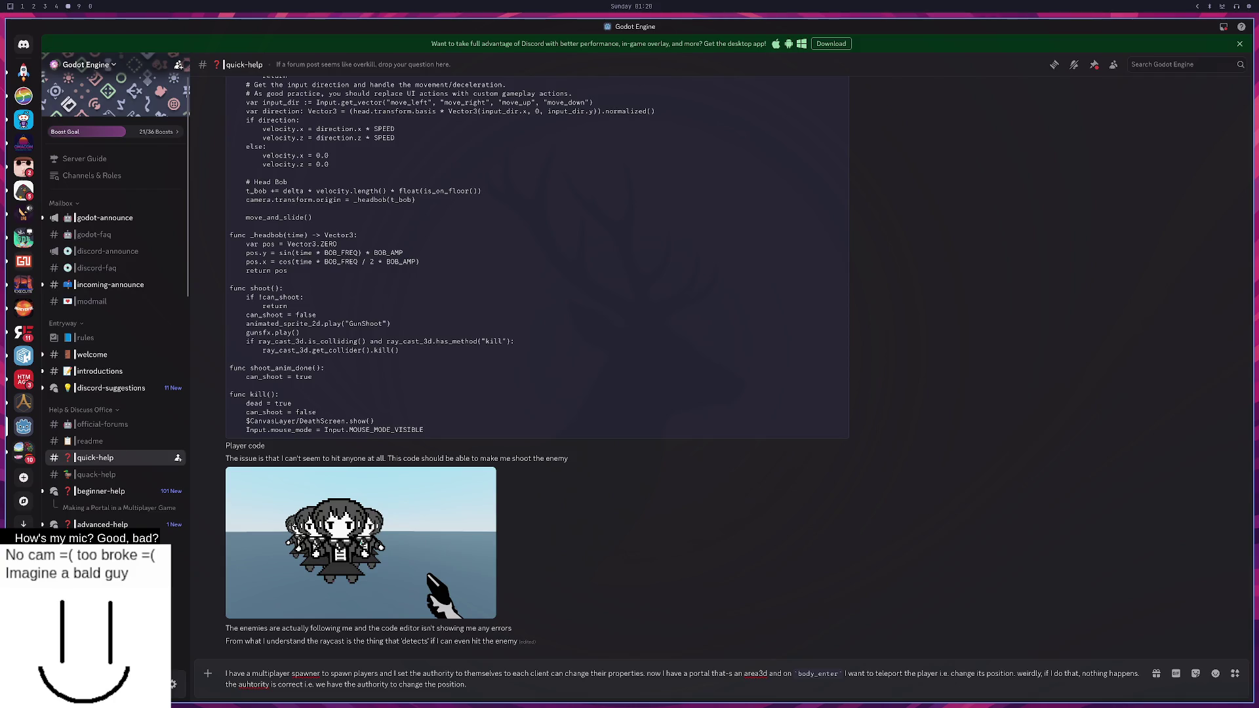
{"action": "key", "text": "super+2"}
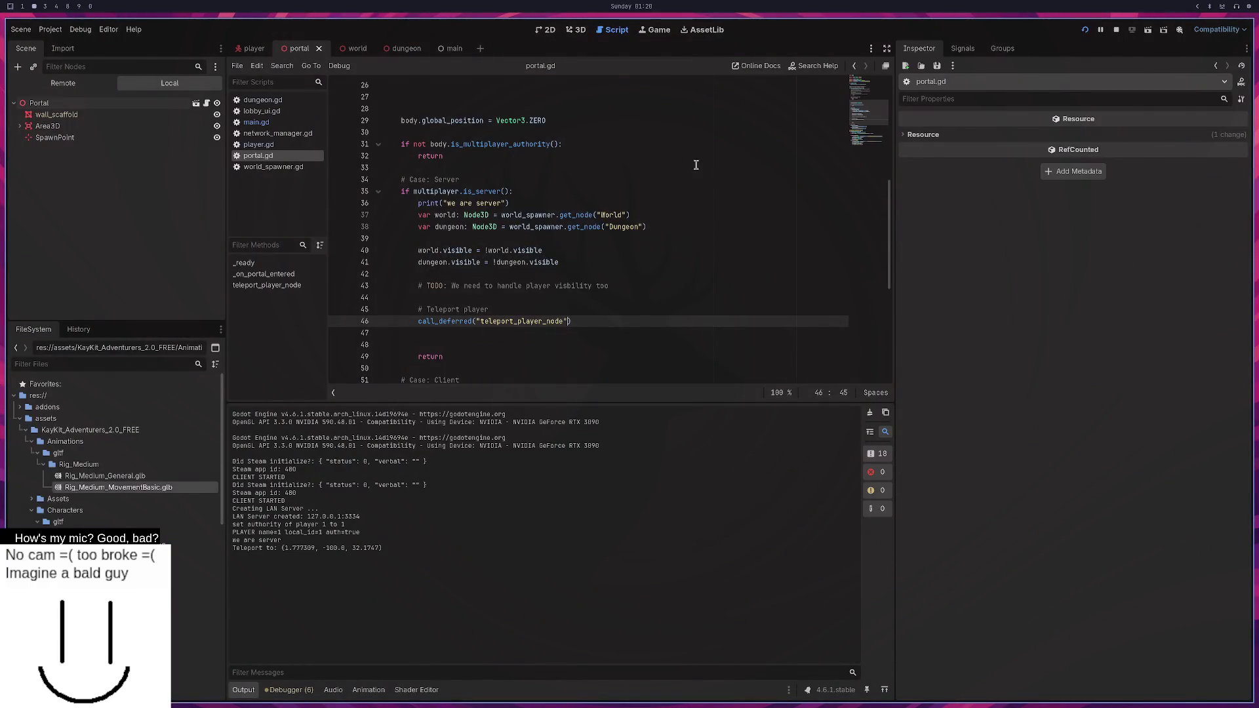
Check PlayerSpawner, then enlarge the player MultiplayerSynchronizer's replication list showing Player:position and Player:rotation.
{"action": "left_click", "coordinate": [453, 49]}
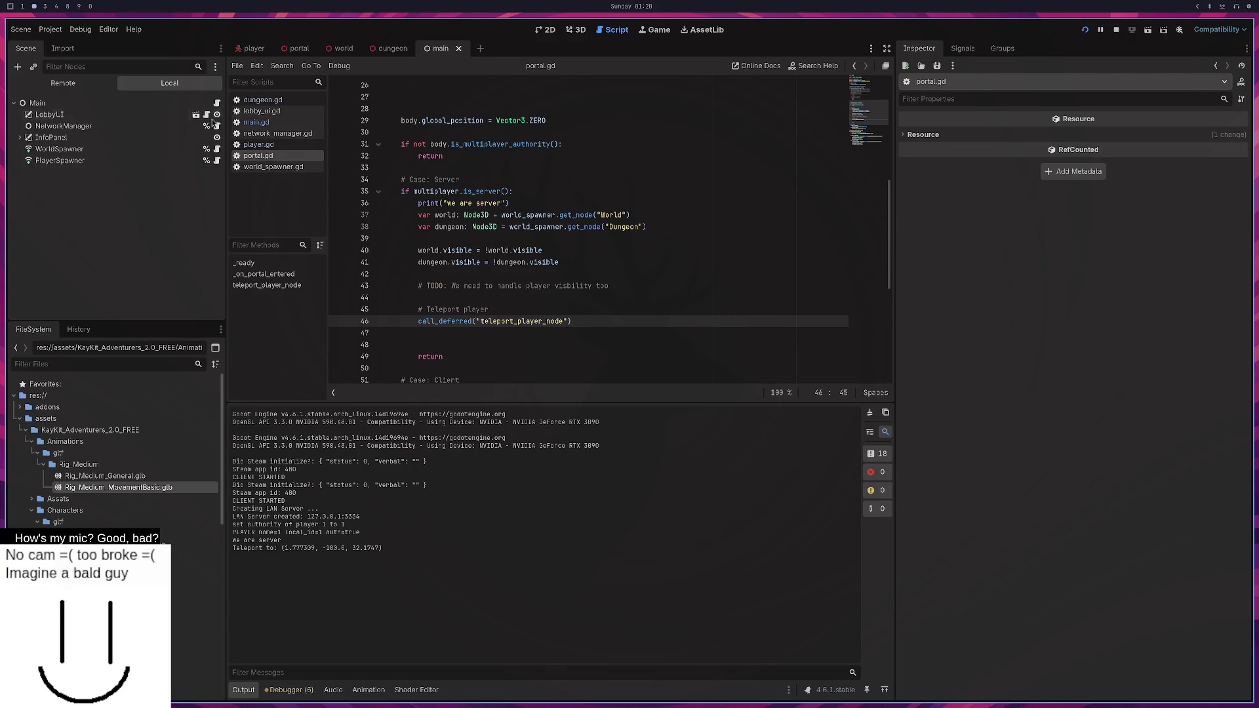
{"action": "left_click", "coordinate": [104, 159]}
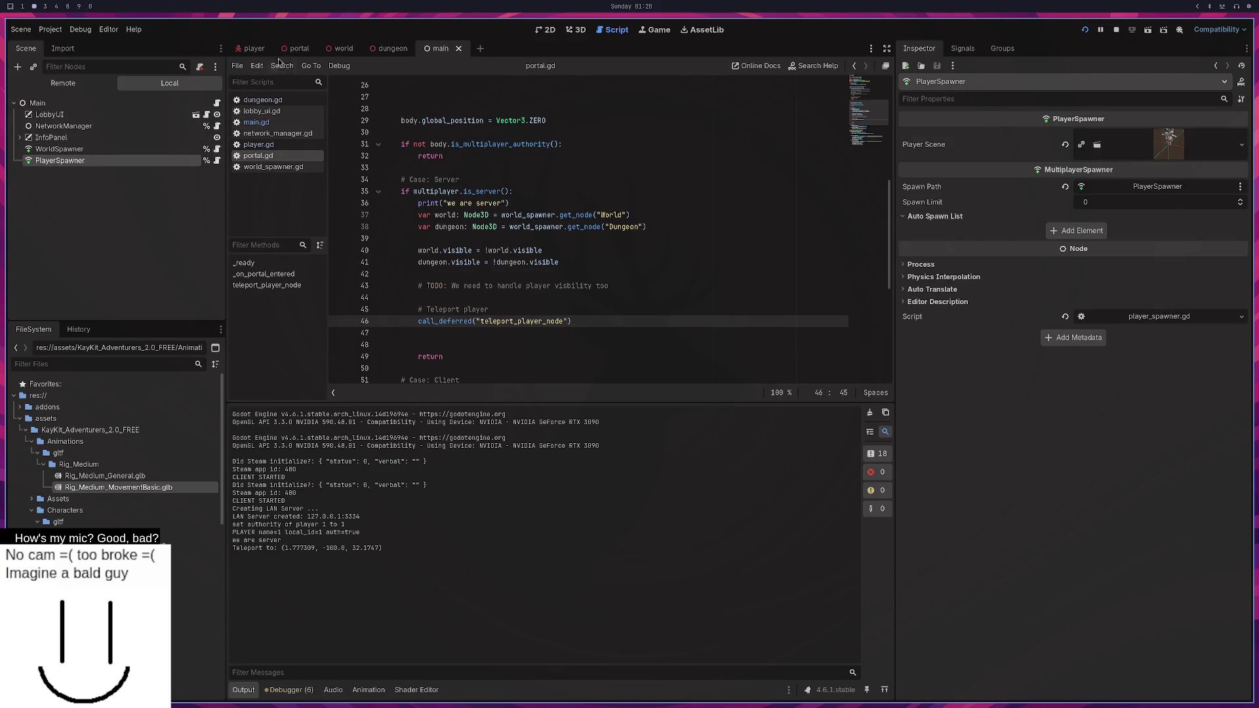
{"action": "left_click", "coordinate": [253, 49]}
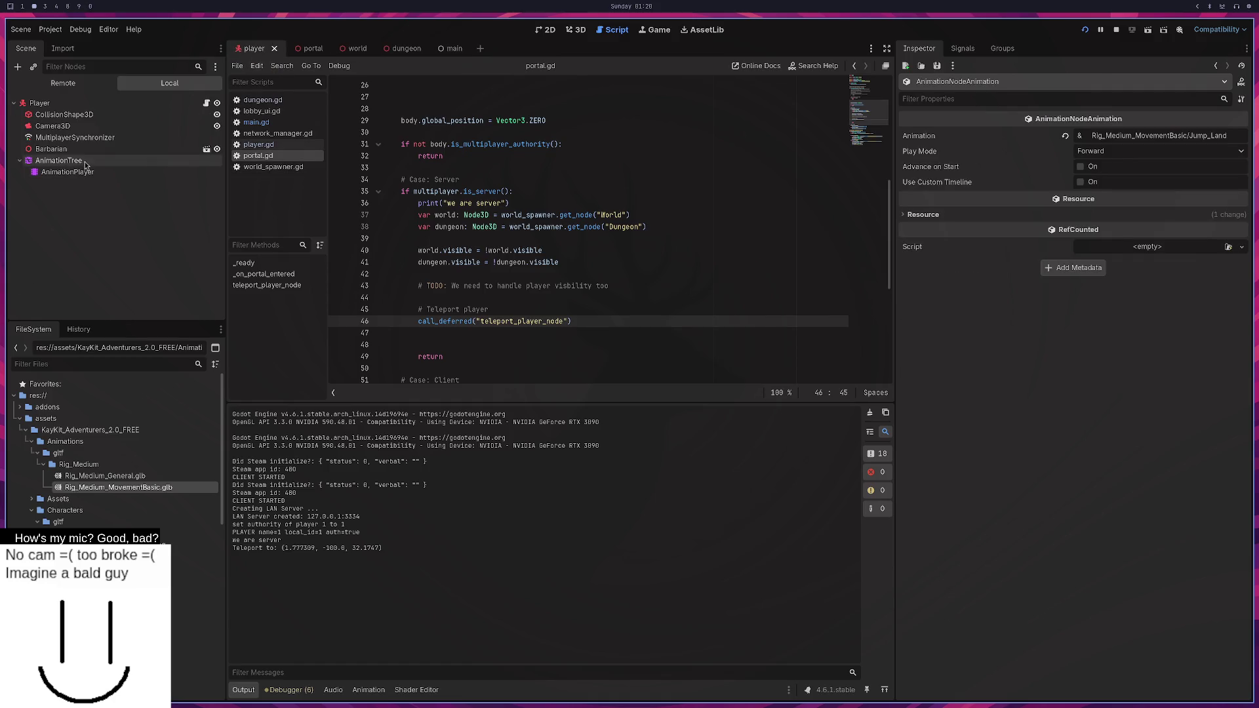
{"action": "left_click", "coordinate": [80, 139]}
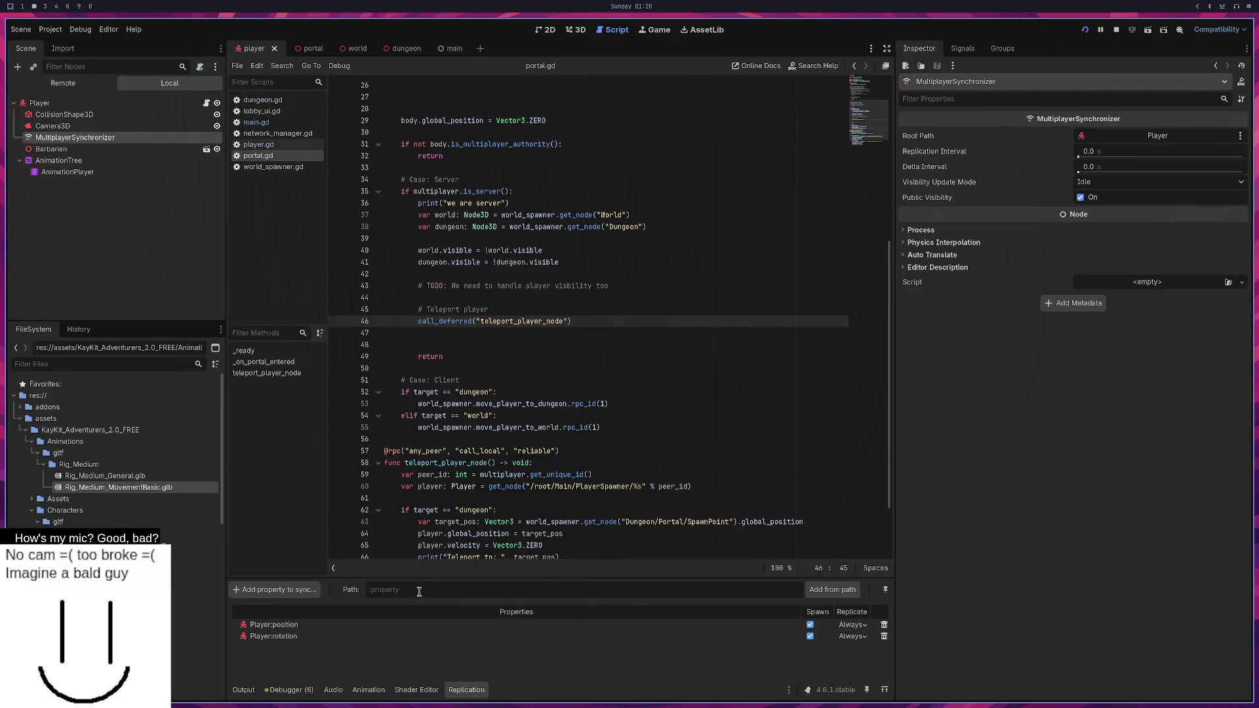
{"action": "left_click_drag", "start_coordinate": [411, 579], "coordinate": [328, 455]}
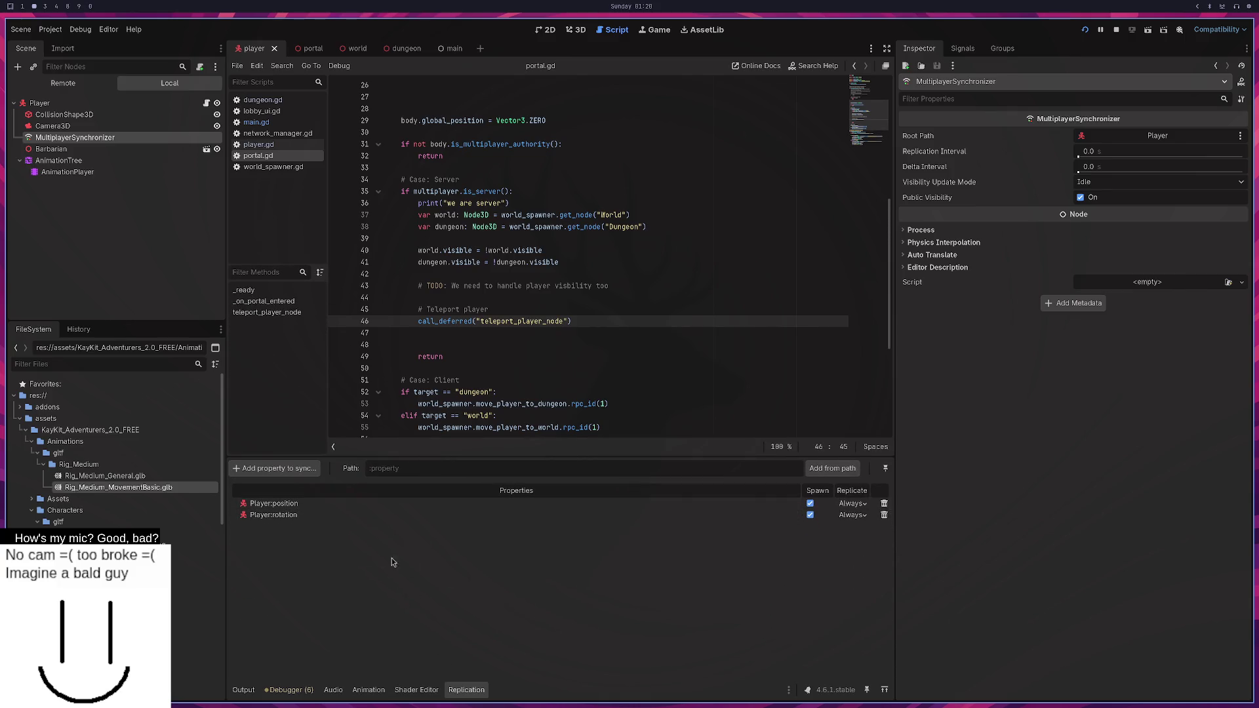
{"action": "left_click", "coordinate": [283, 469]}
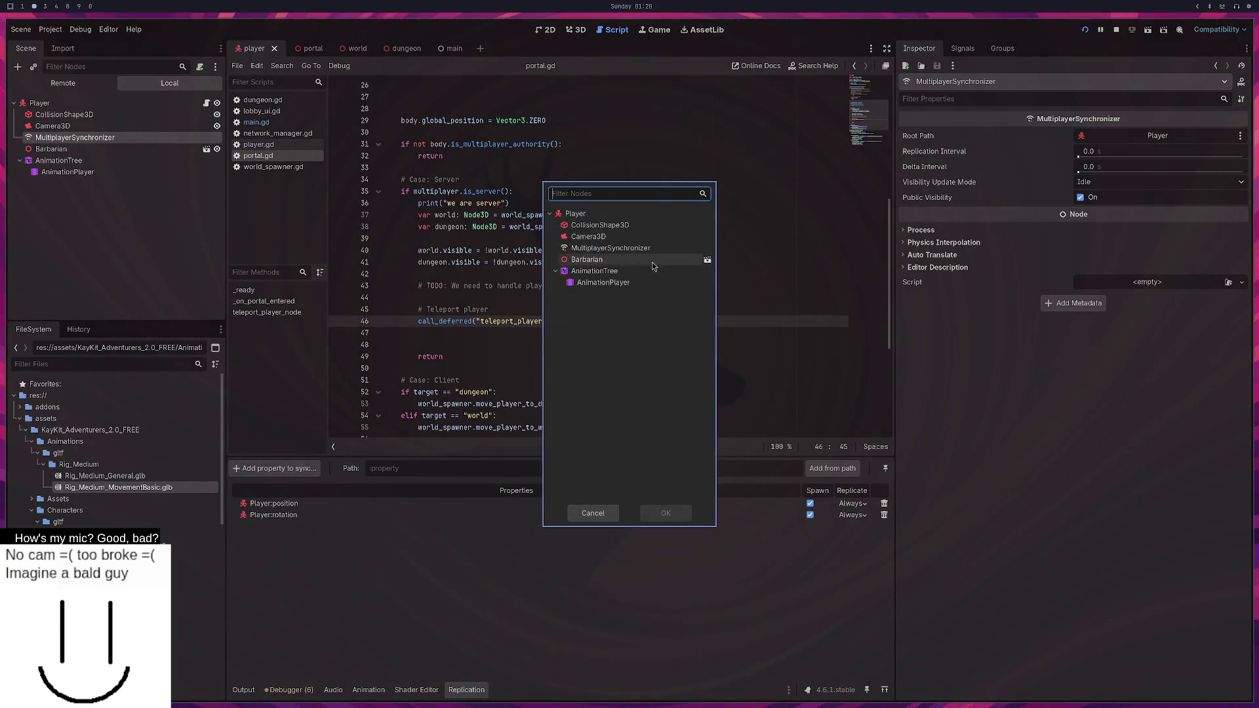
{"action": "left_click", "coordinate": [596, 518]}
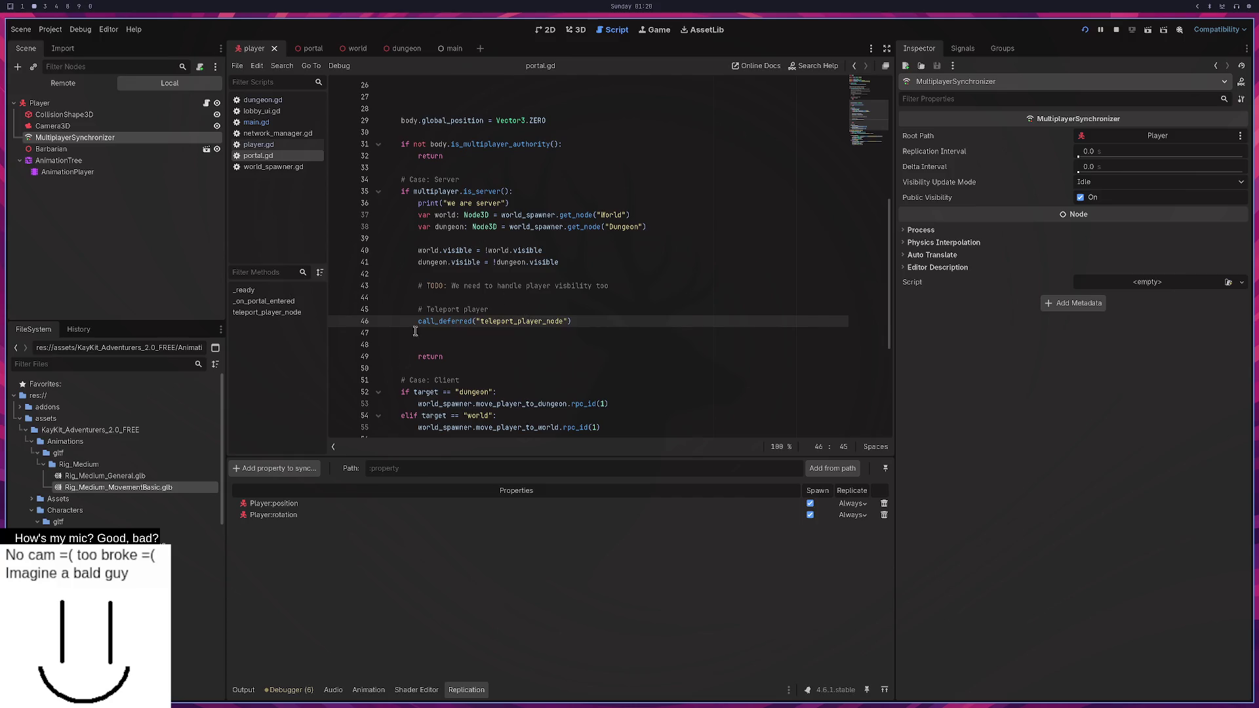
{"action": "left_click", "coordinate": [273, 469]}
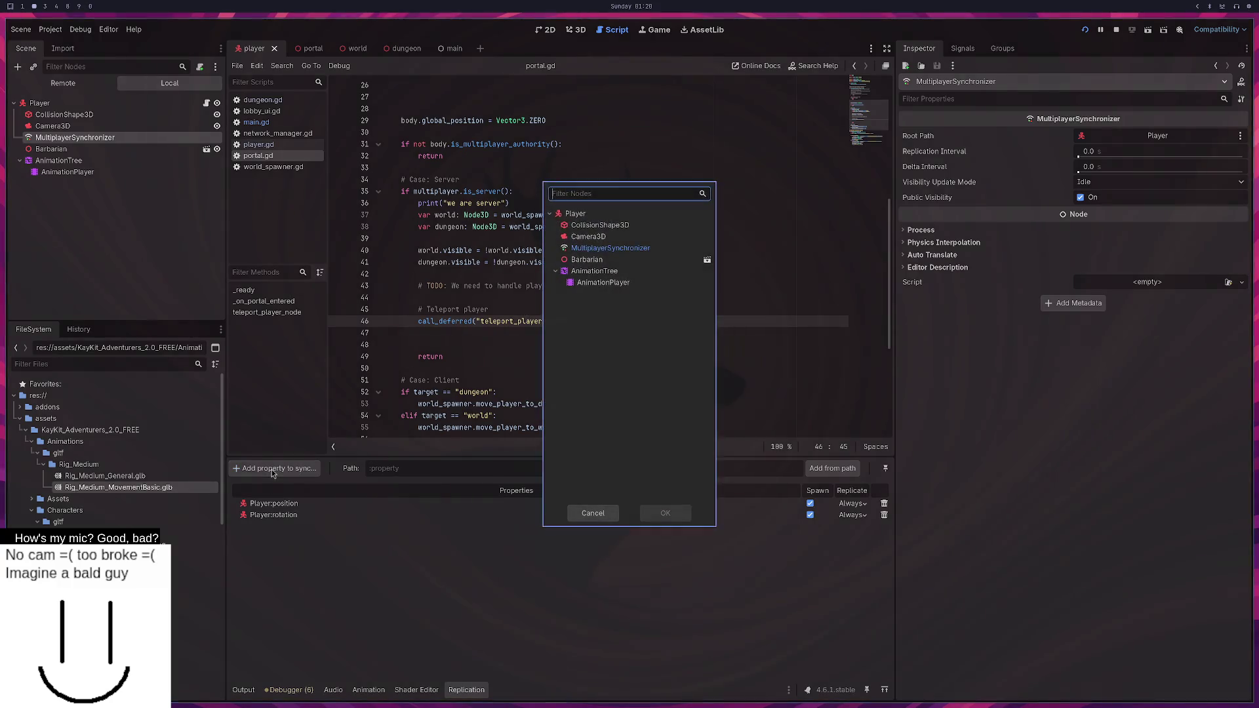
{"action": "left_click", "coordinate": [594, 513]}
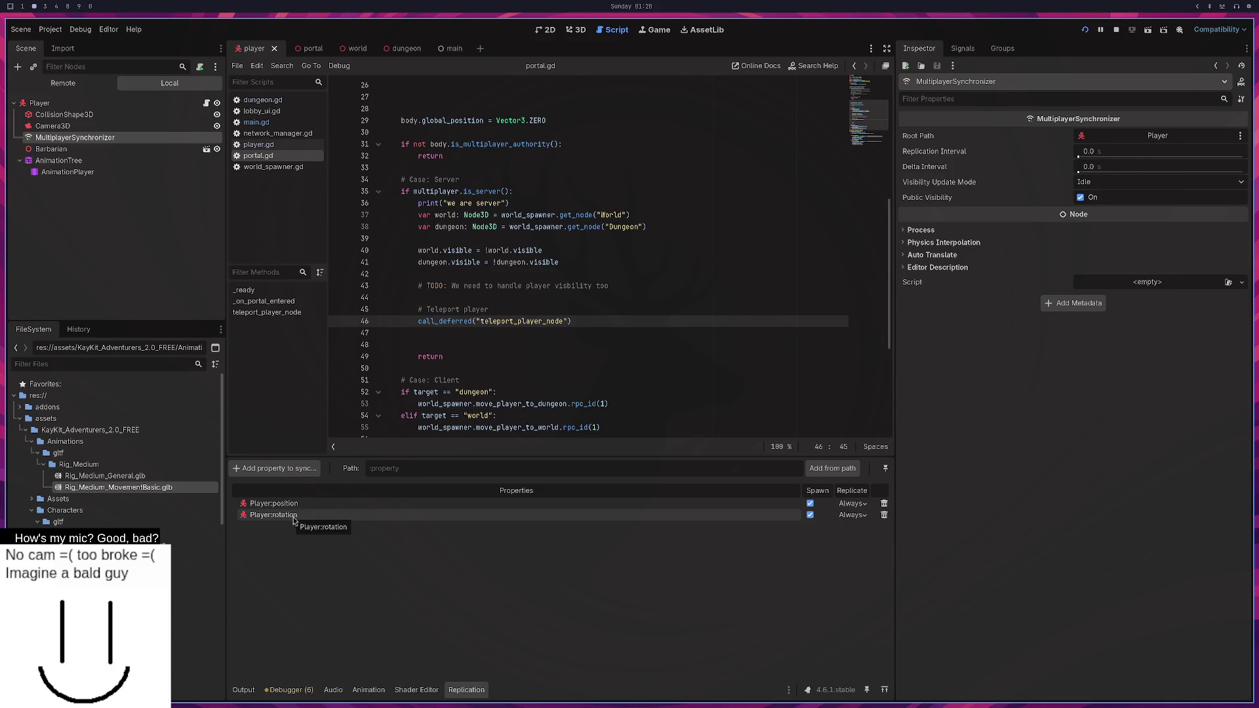
{"action": "left_click", "coordinate": [682, 309]}
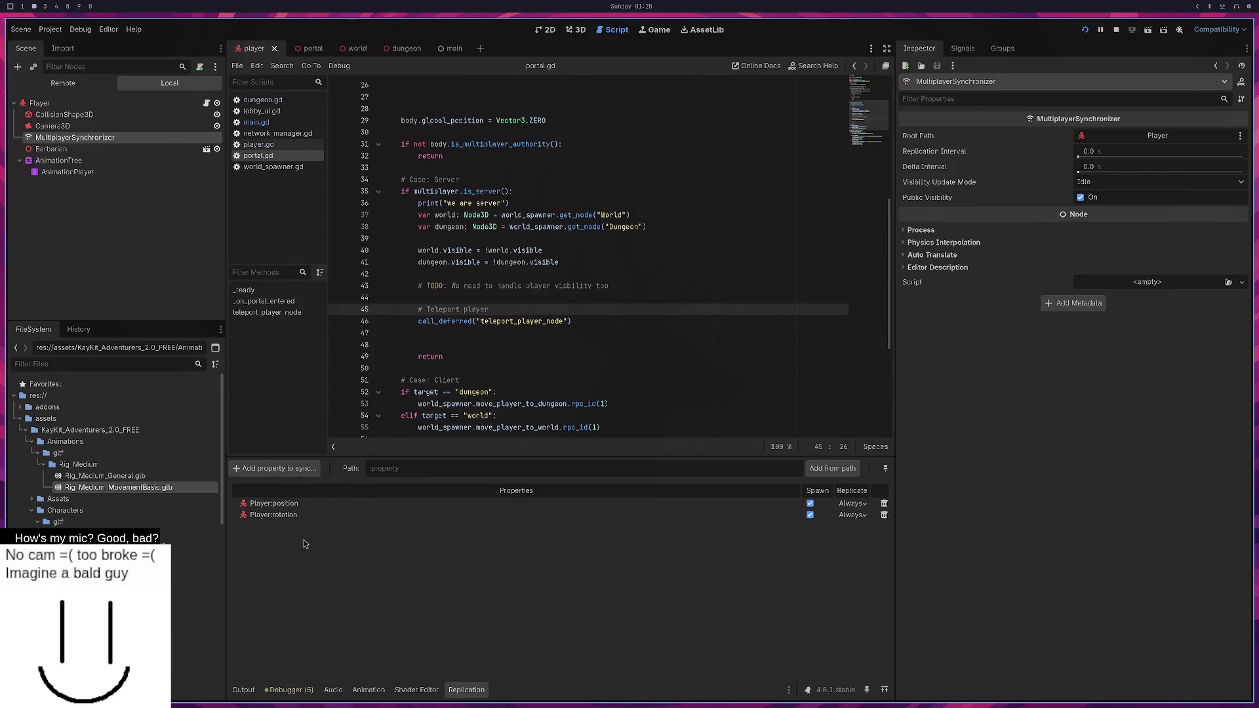
{"action": "left_click", "coordinate": [300, 468]}
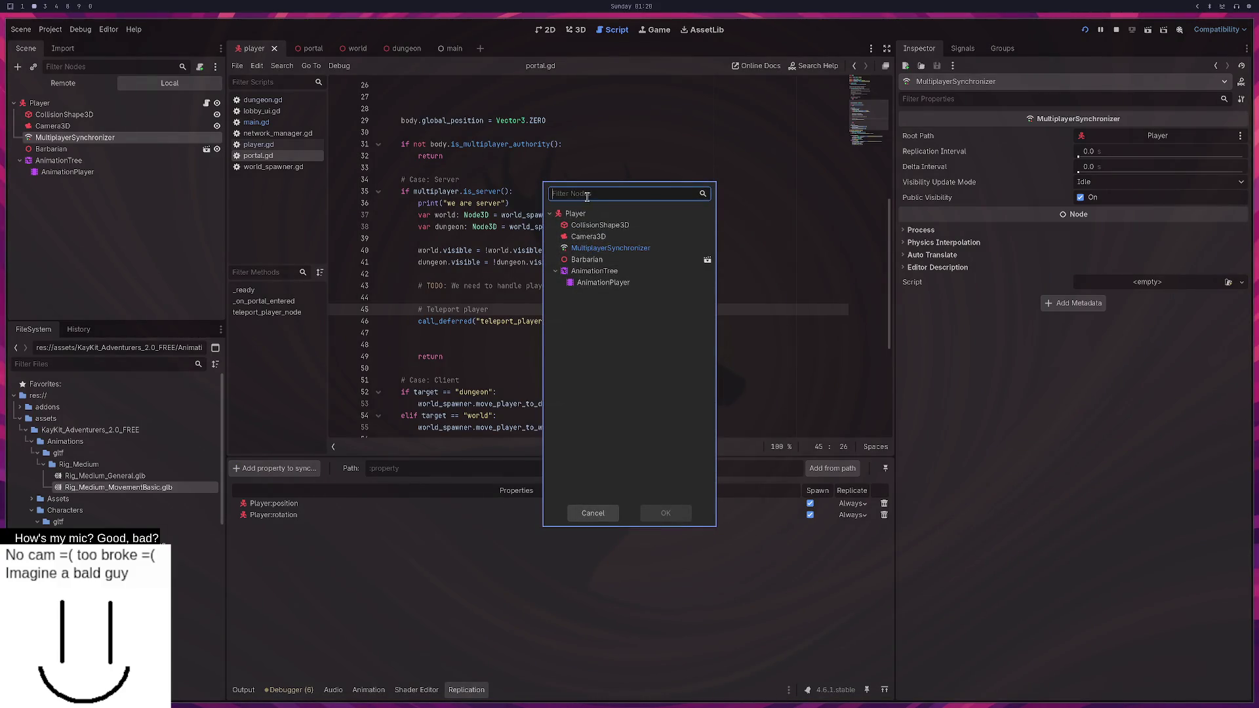
{"action": "left_click", "coordinate": [575, 213]}
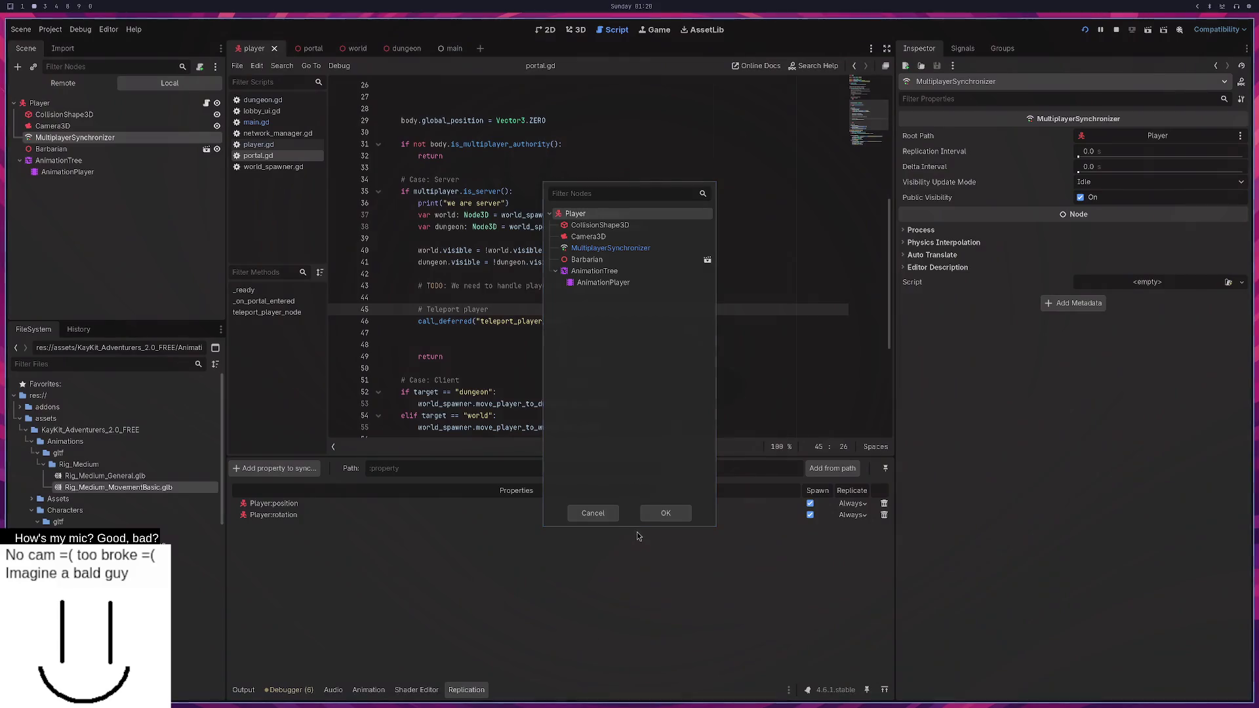
{"action": "left_click", "coordinate": [669, 513]}
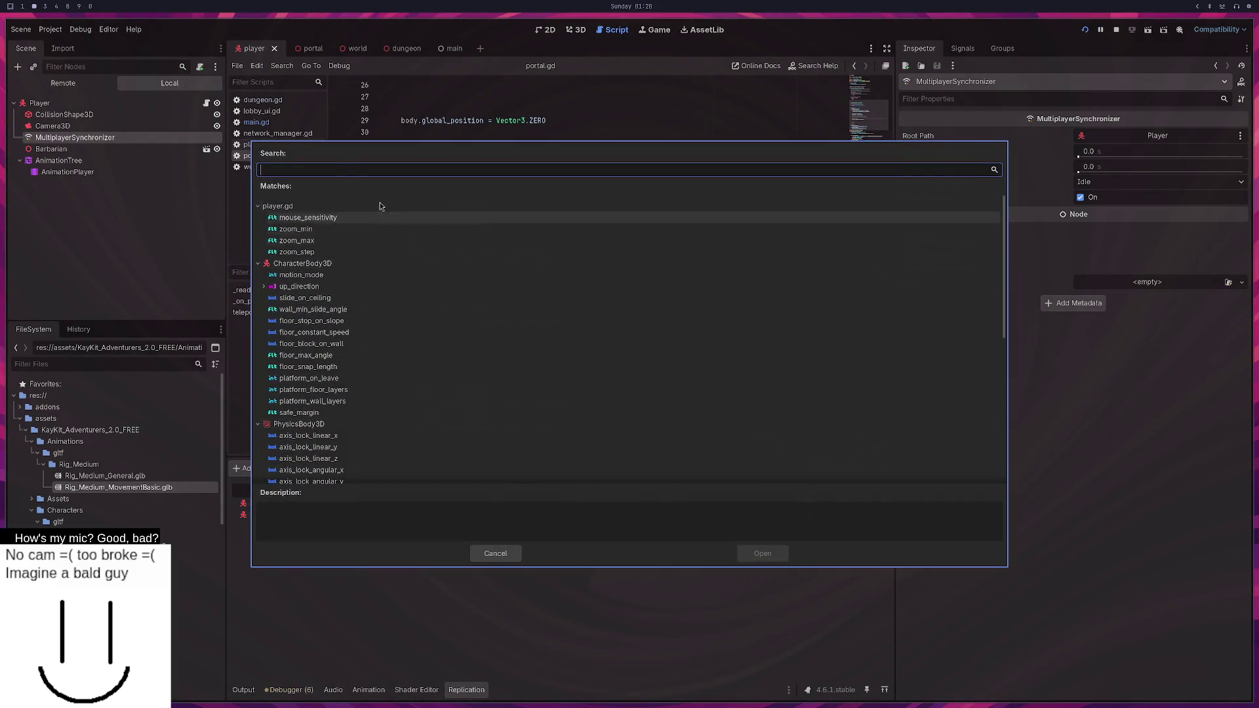
{"action": "scroll", "coordinate": [382, 438], "scroll_direction": "down", "scroll_amount": 5}
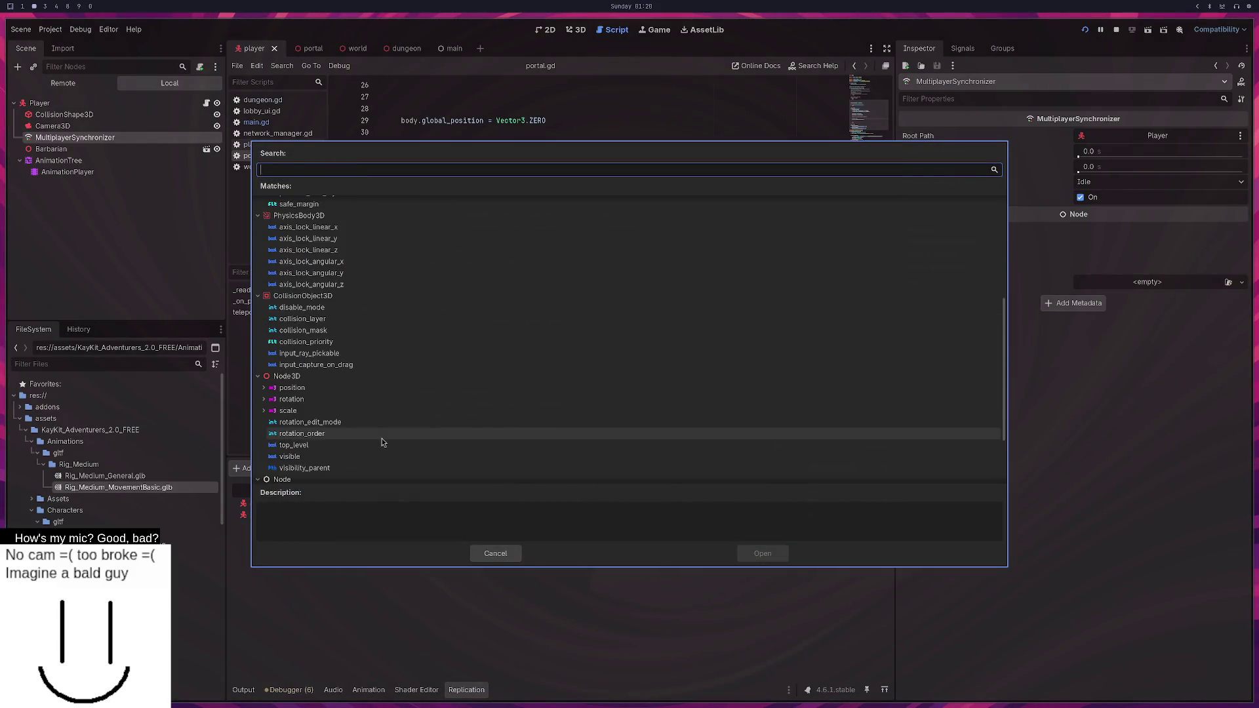
{"action": "scroll", "coordinate": [382, 438], "scroll_direction": "down", "scroll_amount": 2}
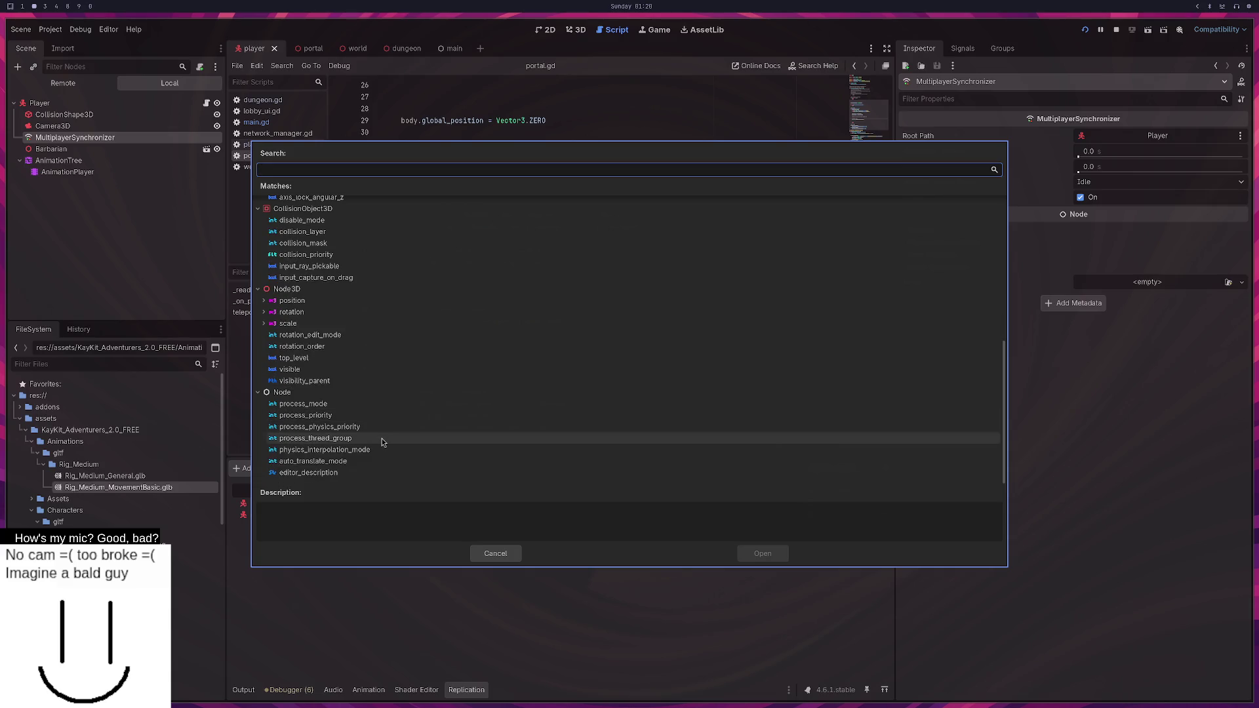
{"action": "left_click", "coordinate": [262, 300]}
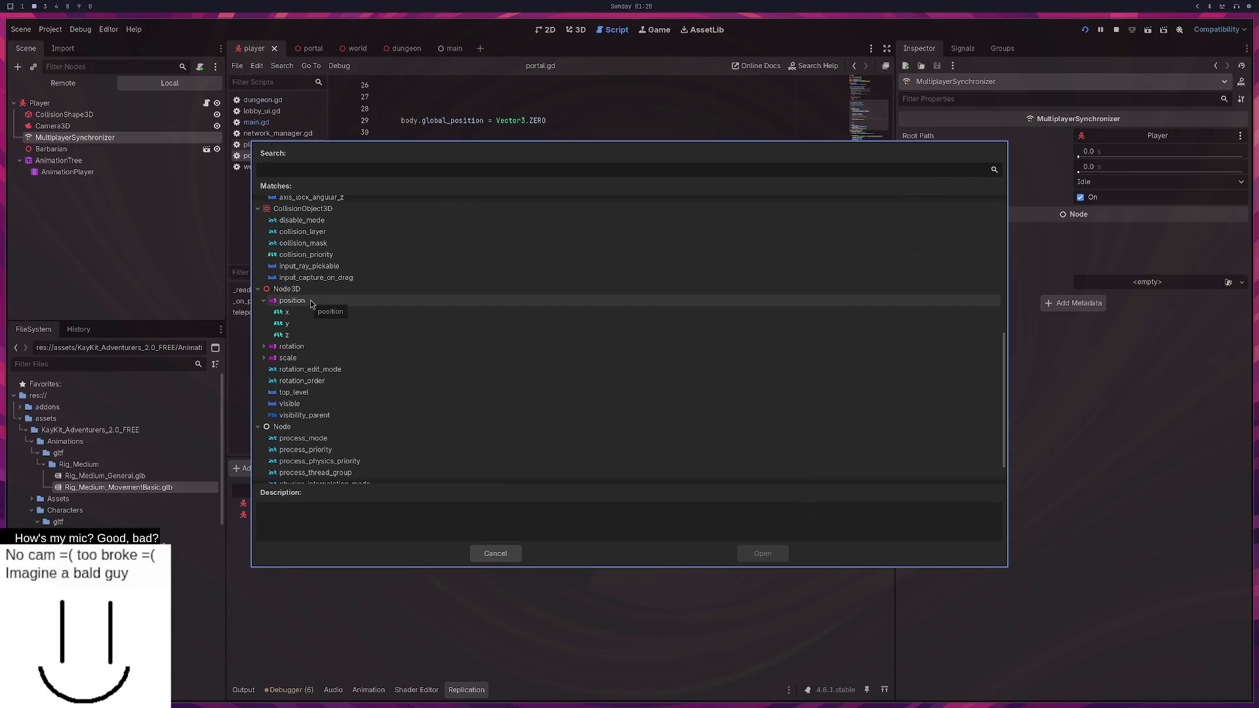
{"action": "left_click", "coordinate": [504, 557]}
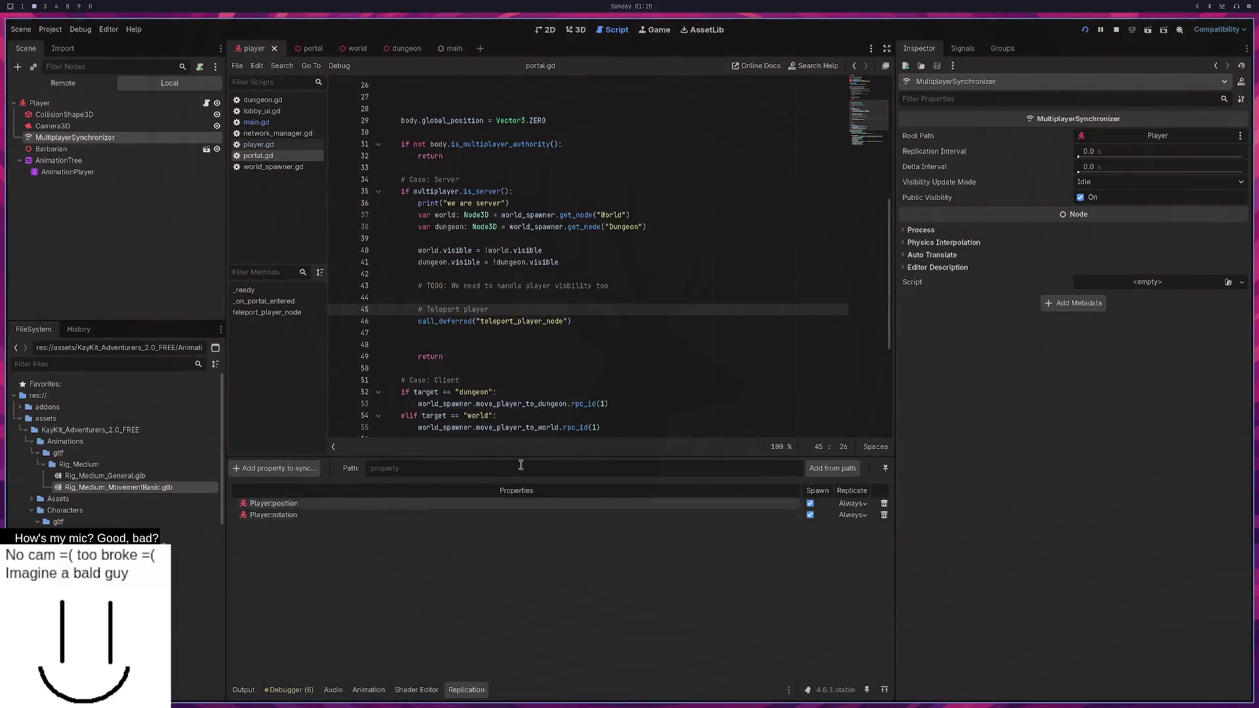
{"action": "scroll", "coordinate": [500, 323], "scroll_direction": "up", "scroll_amount": 3}
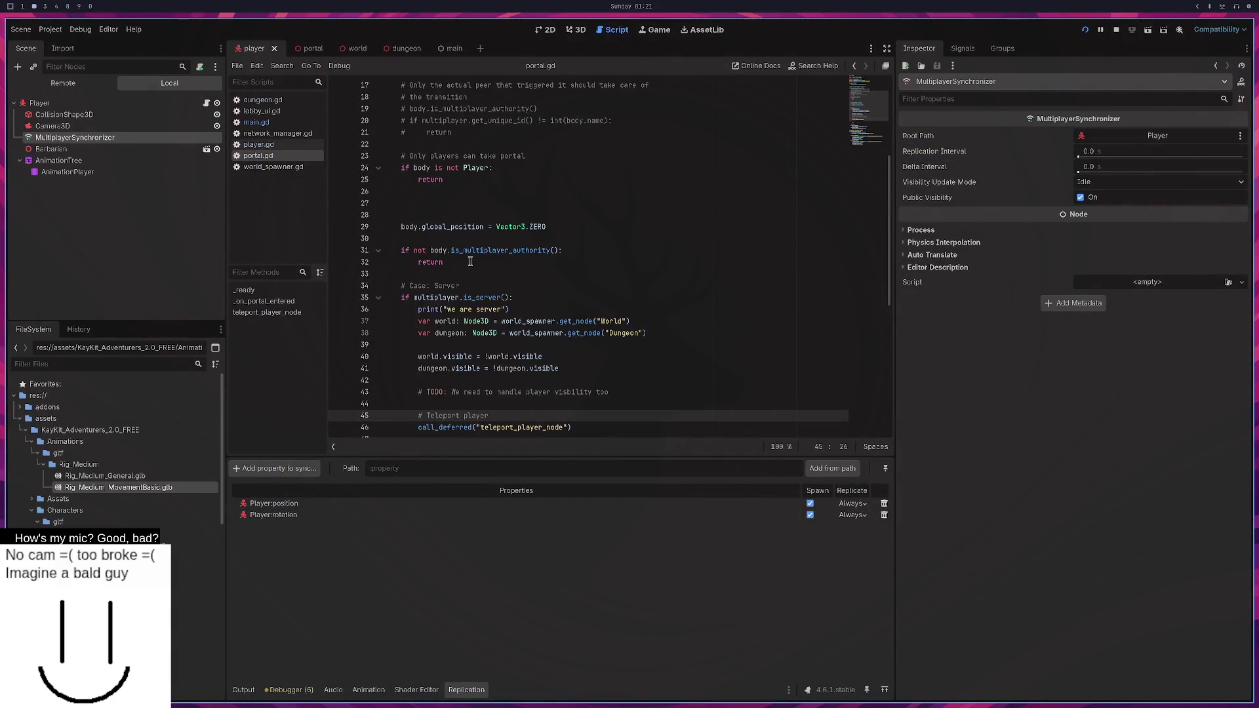
{"action": "left_click_drag", "start_coordinate": [454, 228], "coordinate": [430, 231]}
Make line 29 set body.position, restart the game, and switch the left window to LAN play.
{"action": "key", "text": "BackSpace"}
{"action": "key", "text": "BackSpace"}
{"action": "key", "text": "BackSpace"}
{"action": "left_click", "coordinate": [1085, 29]}
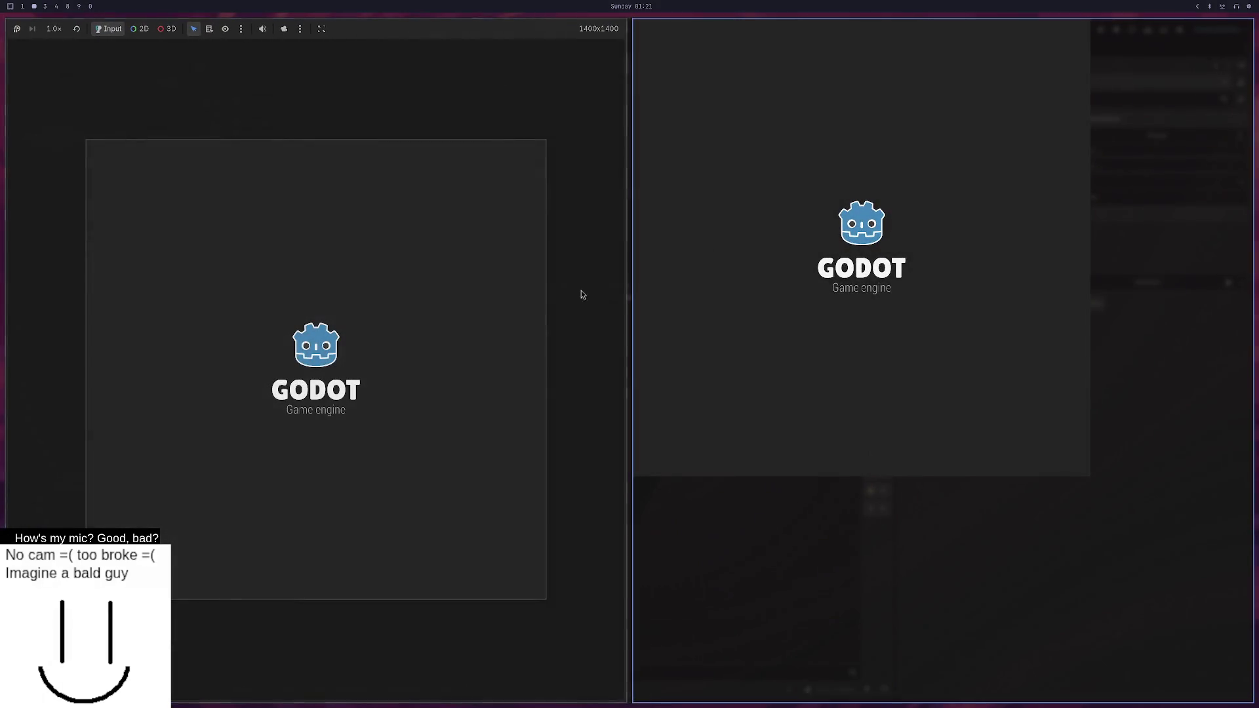
{"action": "left_click", "coordinate": [301, 305]}
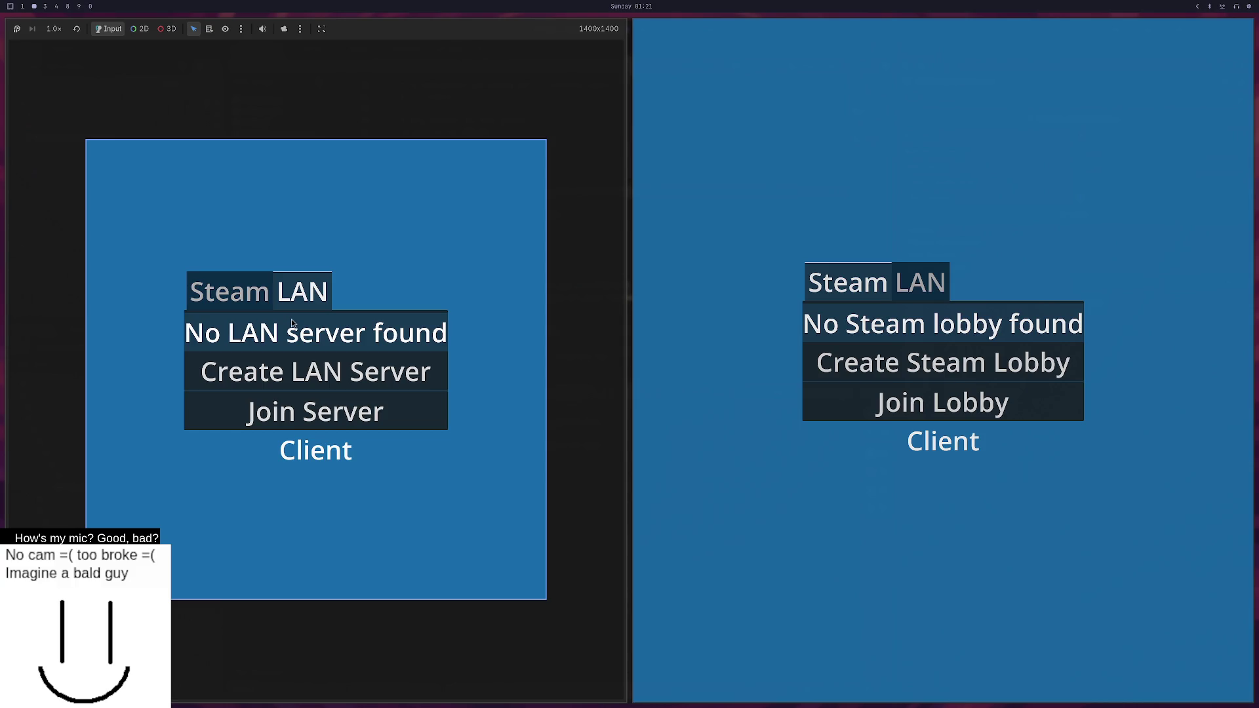
Host a LAN server, walk the character into the portal, then close the game.
{"action": "left_click", "coordinate": [331, 391]}
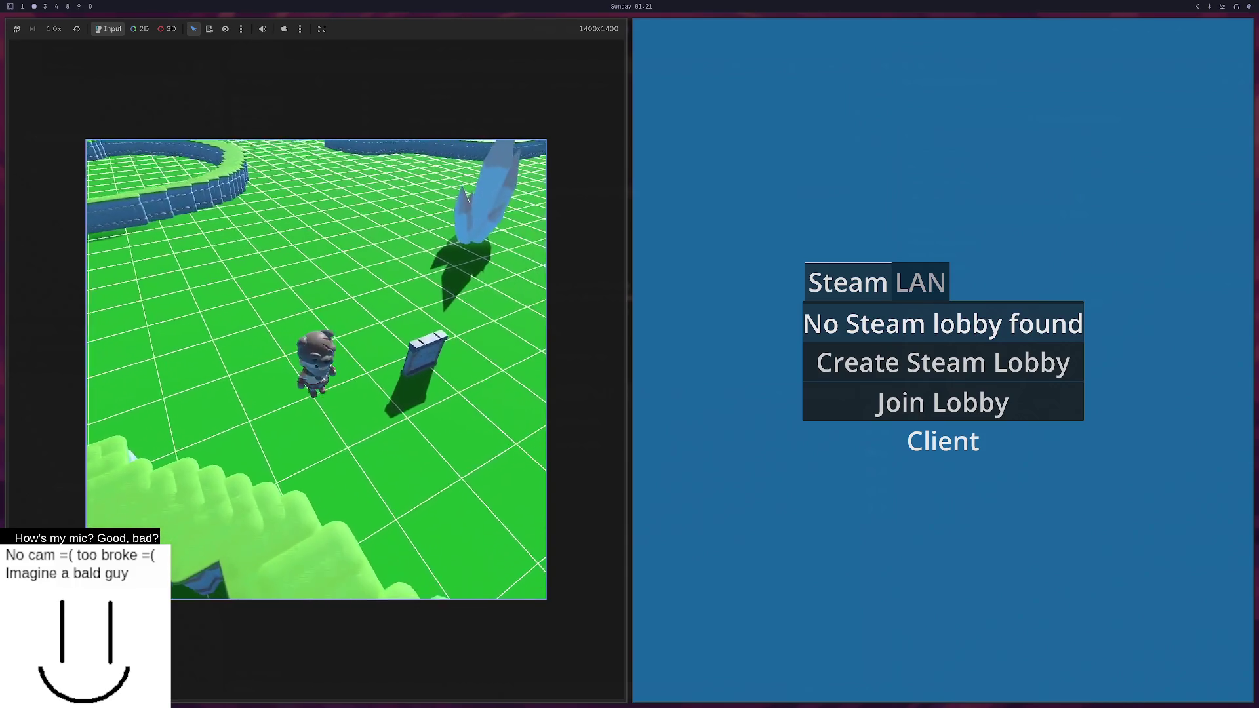
{"action": "key", "text": "w"}
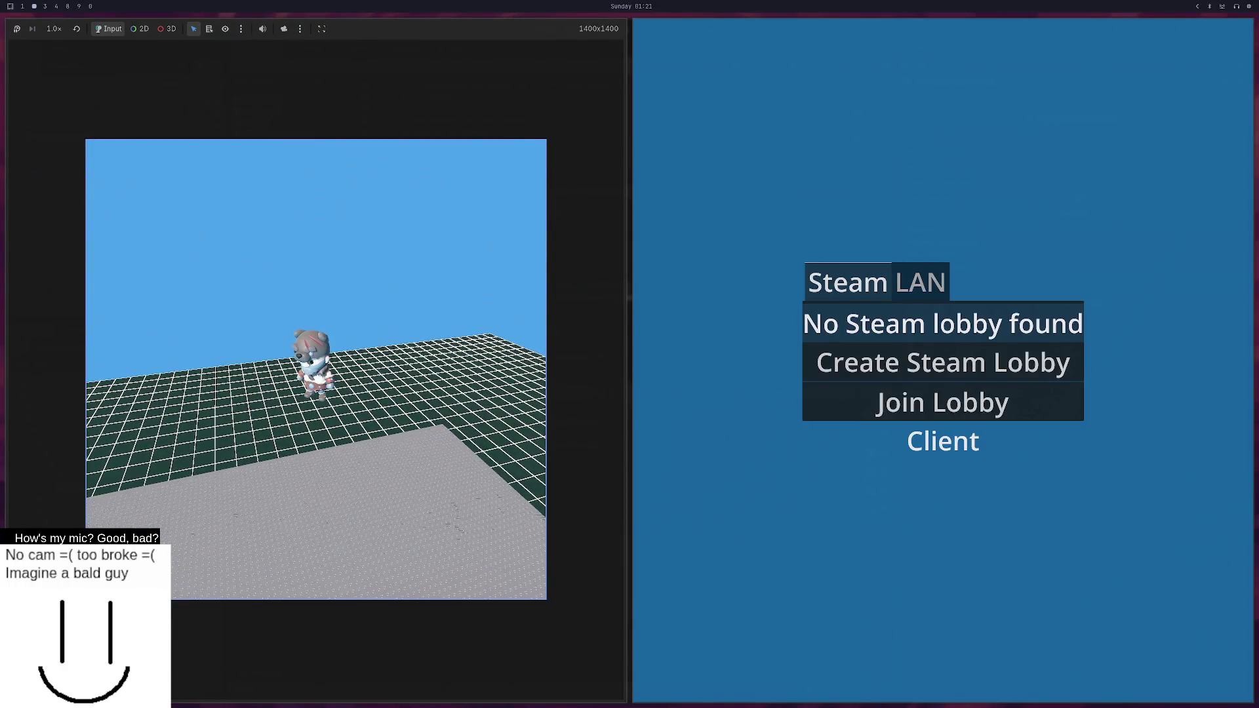
{"action": "key", "text": "F8"}
Delete lines 27–29 of portal.gd, removing the body.position = Vector3.ZERO line.
{"action": "left_click", "coordinate": [649, 191]}
{"action": "scroll", "coordinate": [505, 258], "scroll_direction": "down", "scroll_amount": 2}
{"action": "scroll", "coordinate": [525, 197], "scroll_direction": "up", "scroll_amount": 2}
{"action": "left_click_drag", "start_coordinate": [532, 132], "coordinate": [532, 166]}
{"action": "key", "text": "BackSpace"}
{"action": "key", "text": "BackSpace"}
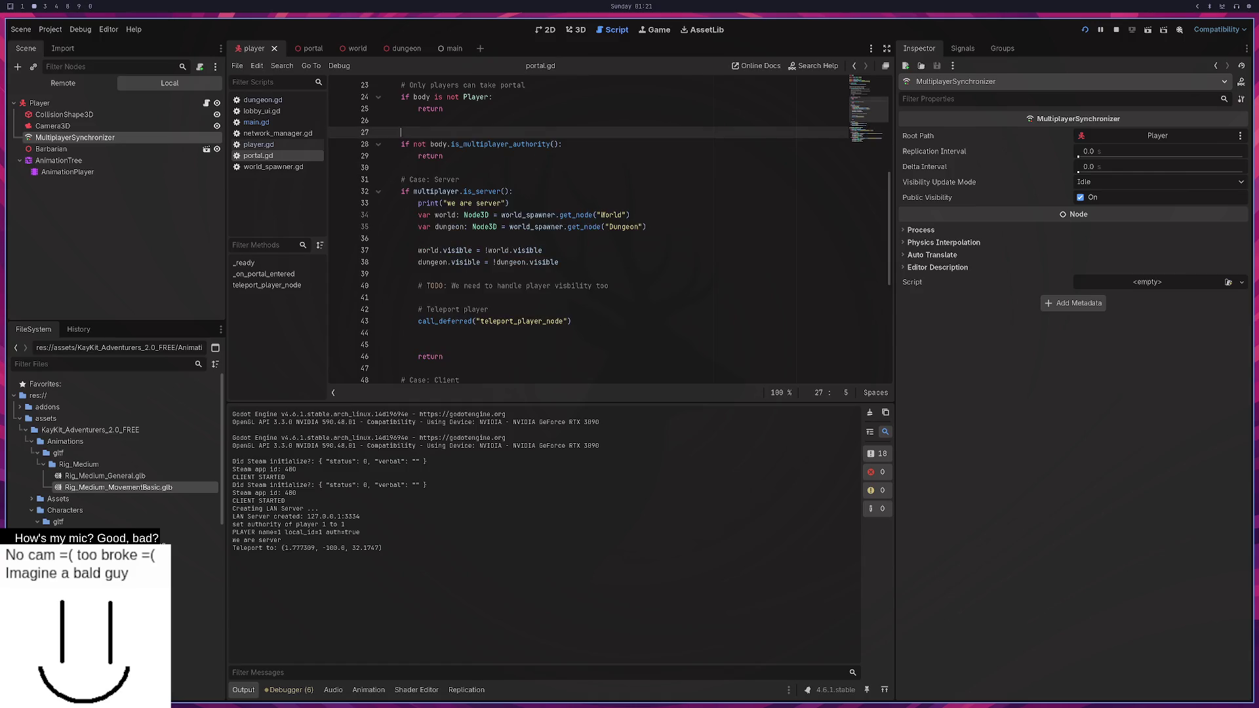
Change player.global_position to player.position on line 60, save portal.gd, and relaunch the game.
{"action": "scroll", "coordinate": [530, 197], "scroll_direction": "down", "scroll_amount": 7}
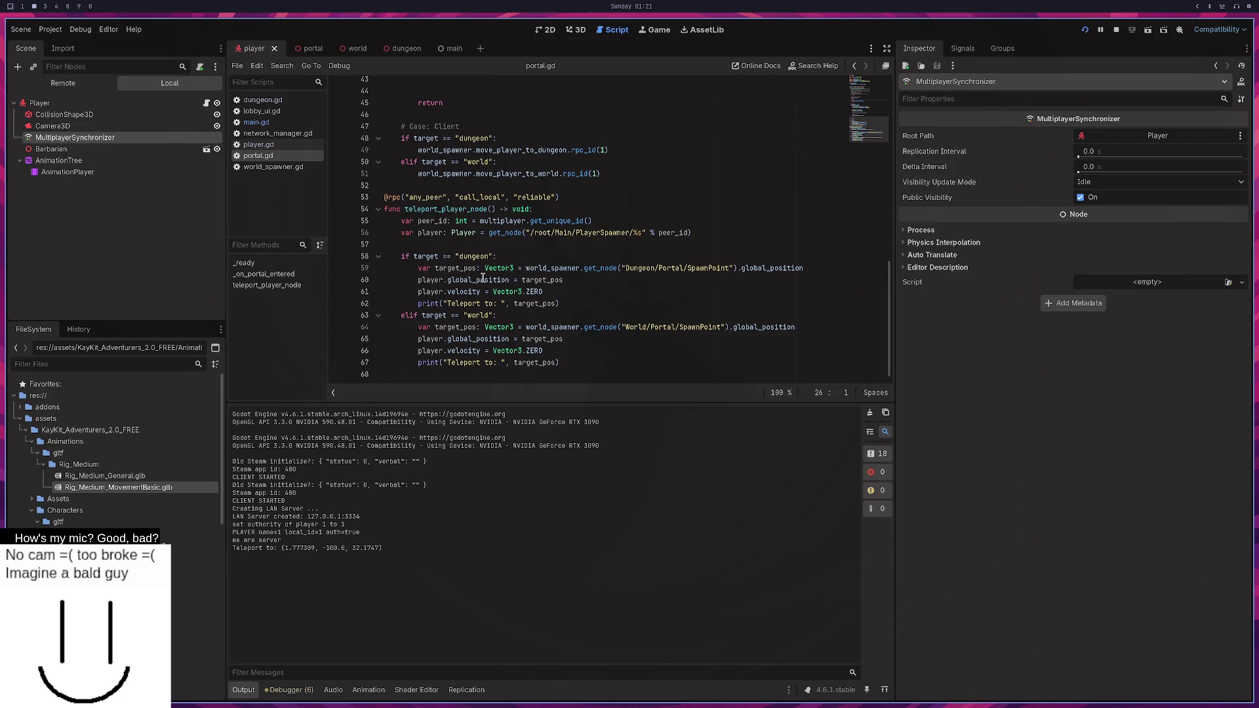
{"action": "left_click_drag", "start_coordinate": [476, 280], "coordinate": [451, 279]}
{"action": "key", "text": "BackSpace"}
{"action": "key", "text": "BackSpace"}
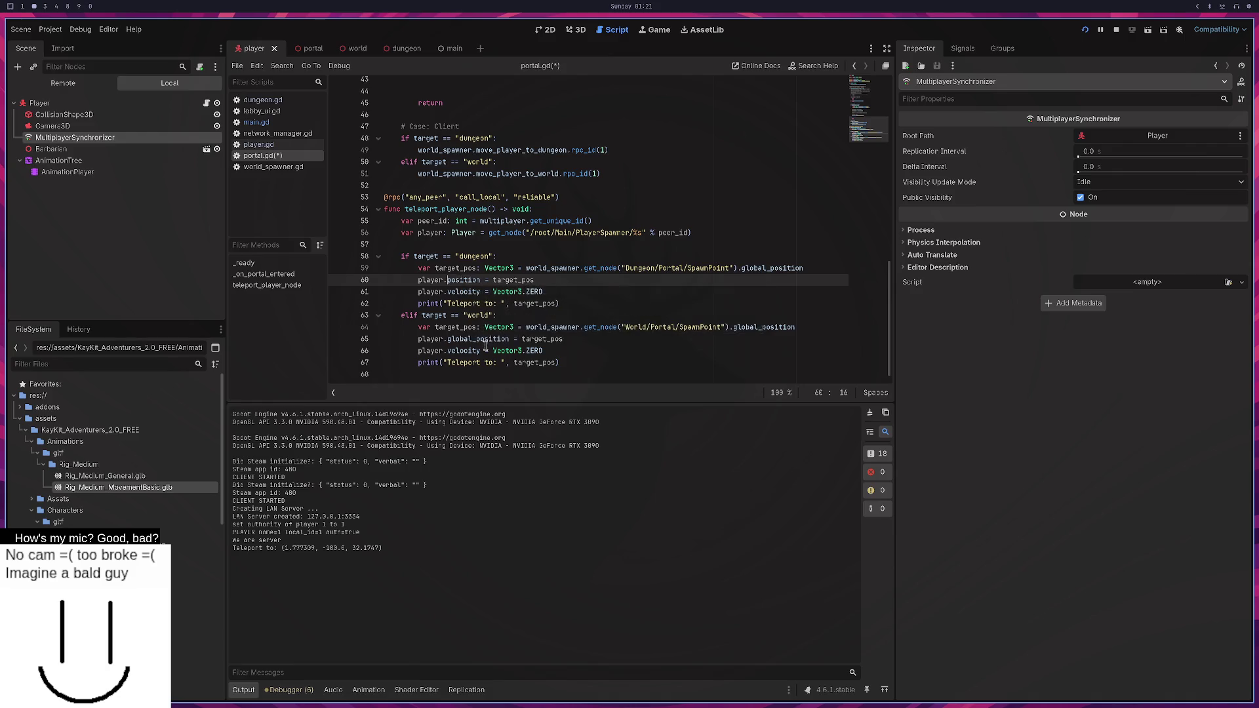
{"action": "left_click", "coordinate": [466, 339]}
{"action": "key", "text": "ctrl+s"}
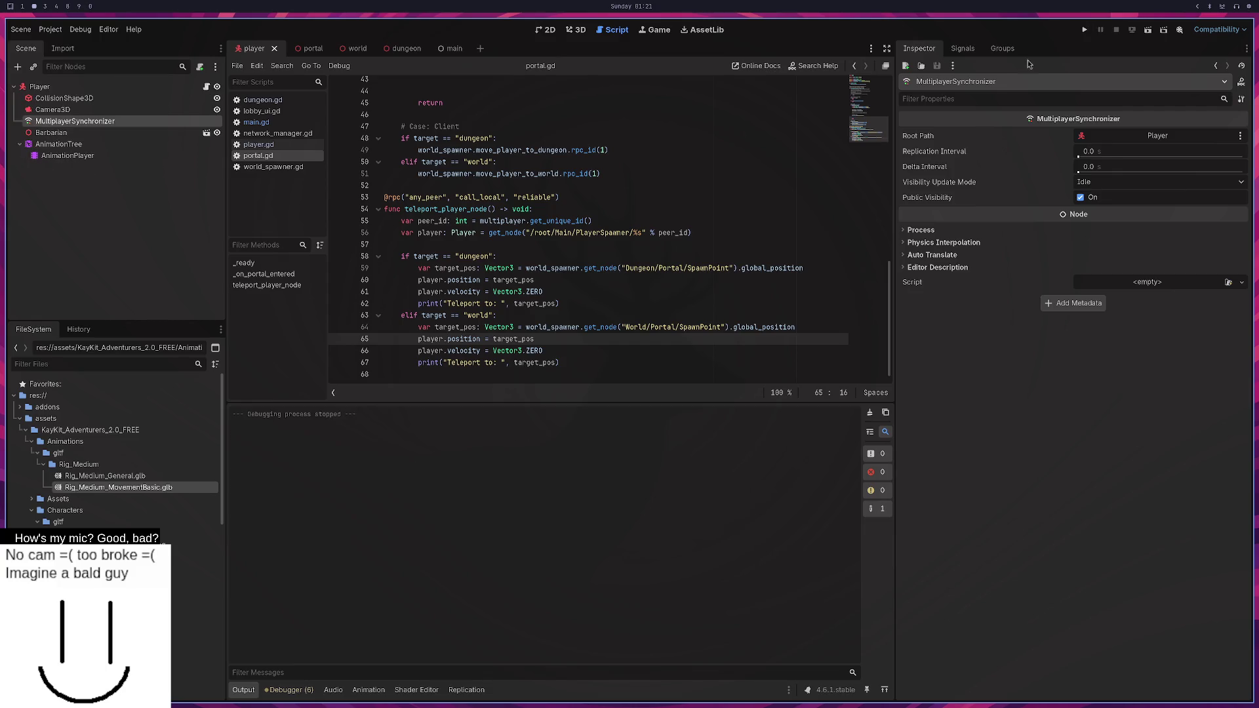
{"action": "left_click", "coordinate": [1085, 30]}
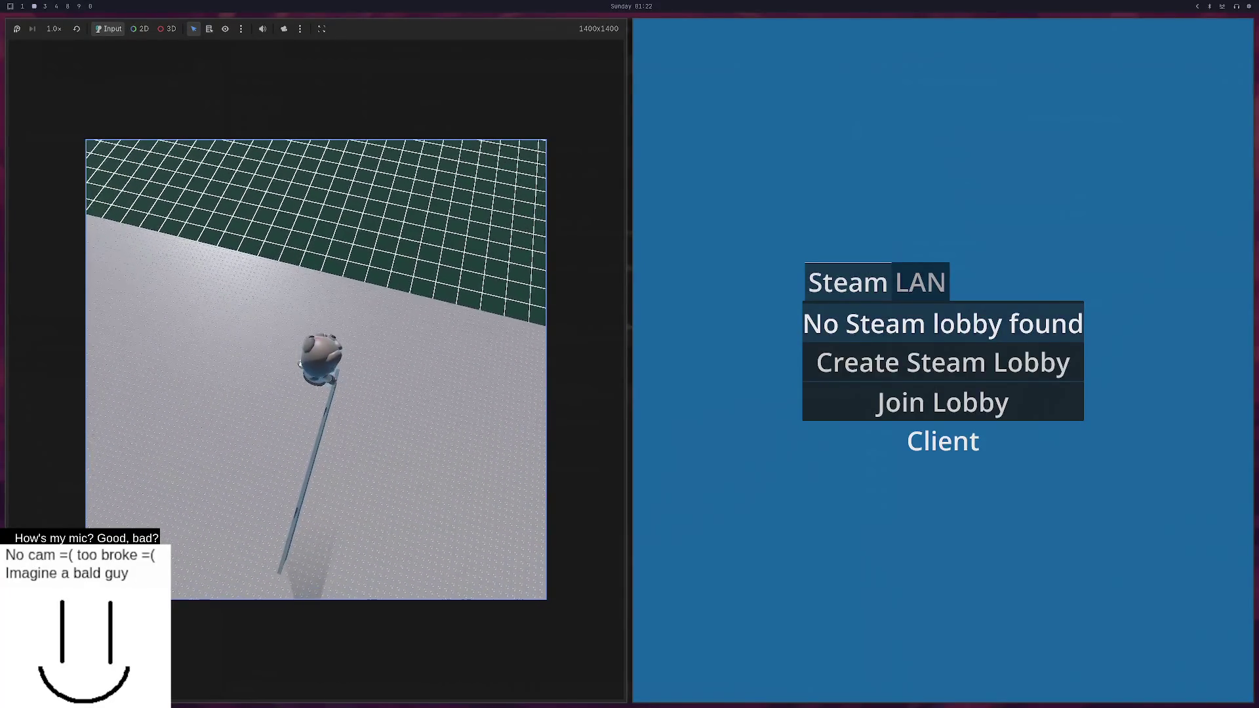
After play-testing the dungeon teleport, leave the game windows and return to portal.gd.
{"action": "key", "text": "alt+Tab"}
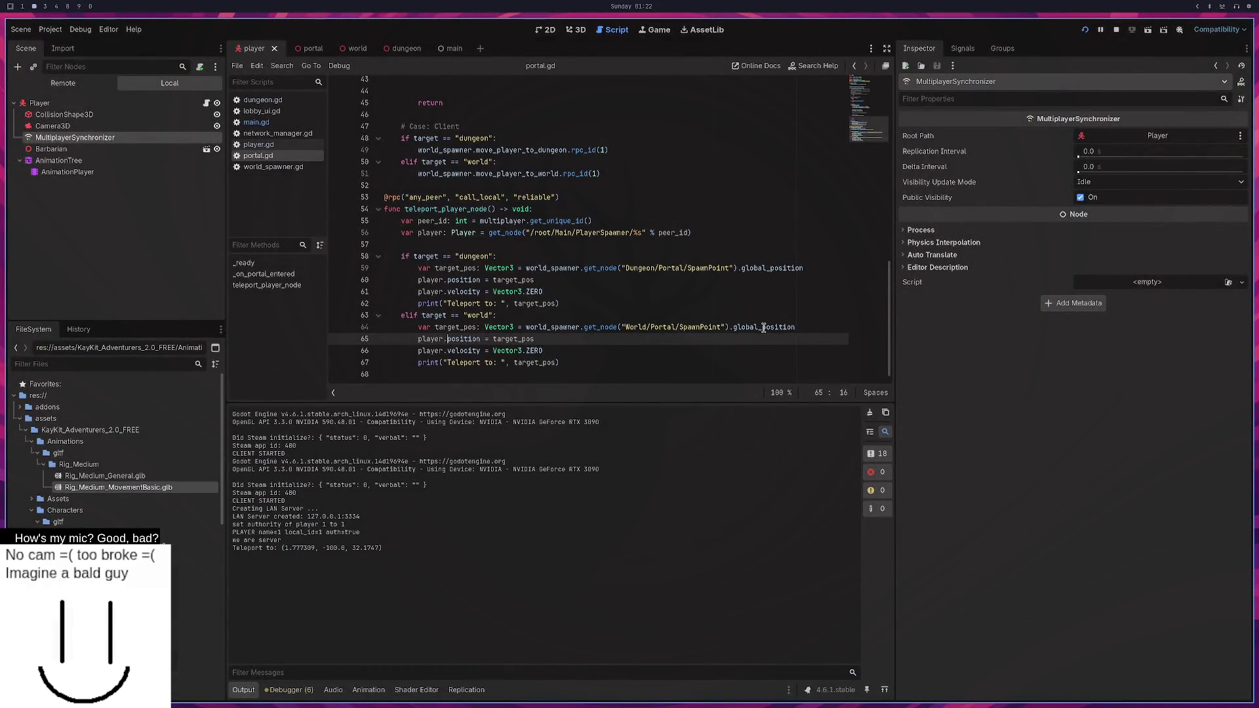
Make lines 59 and 64 read the spawn point's .position instead of .global_position, save, and run.
{"action": "left_click_drag", "start_coordinate": [763, 327], "coordinate": [733, 327]}
{"action": "key", "text": "BackSpace"}
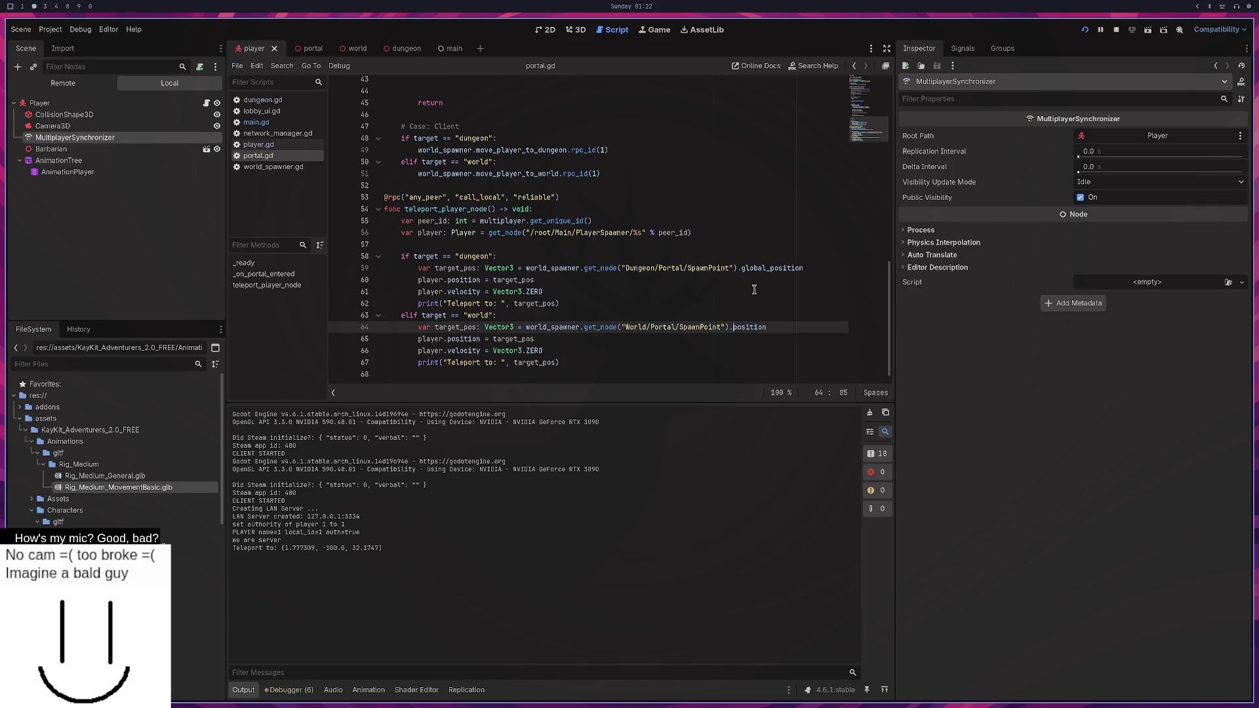
{"action": "left_click_drag", "start_coordinate": [771, 268], "coordinate": [740, 268]}
{"action": "key", "text": "BackSpace"}
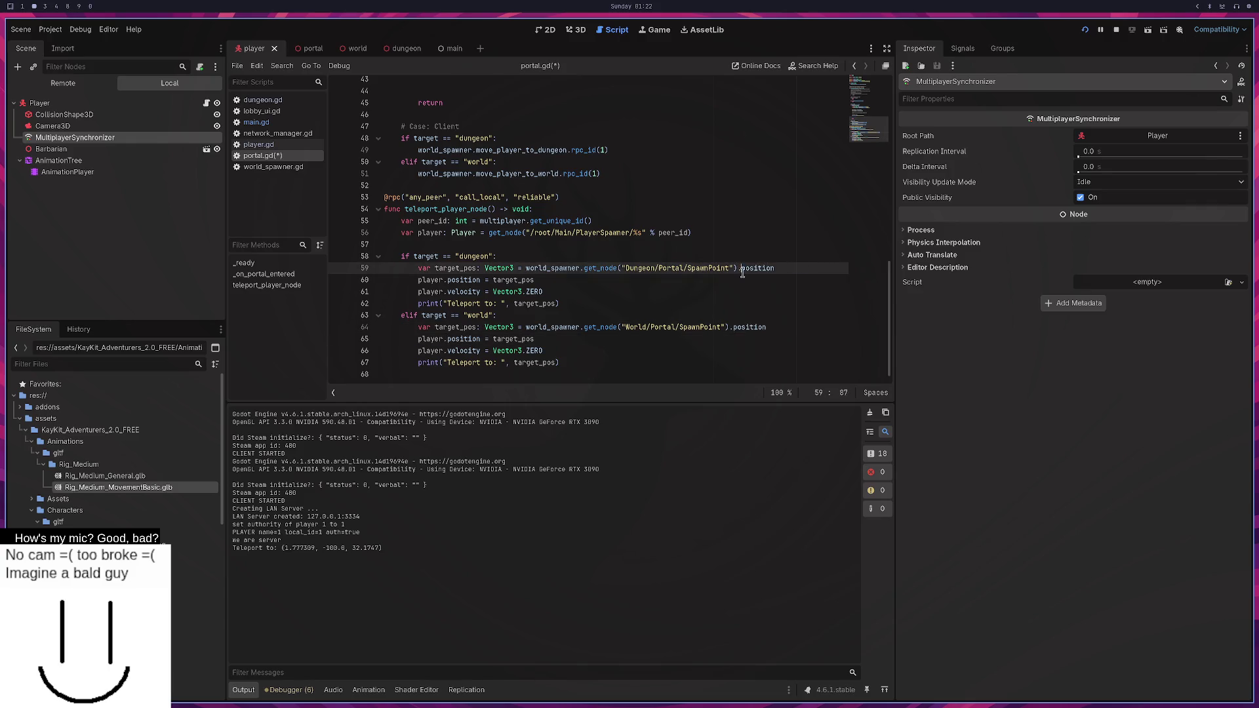
{"action": "key", "text": "ctrl+s"}
{"action": "left_click", "coordinate": [1087, 33]}
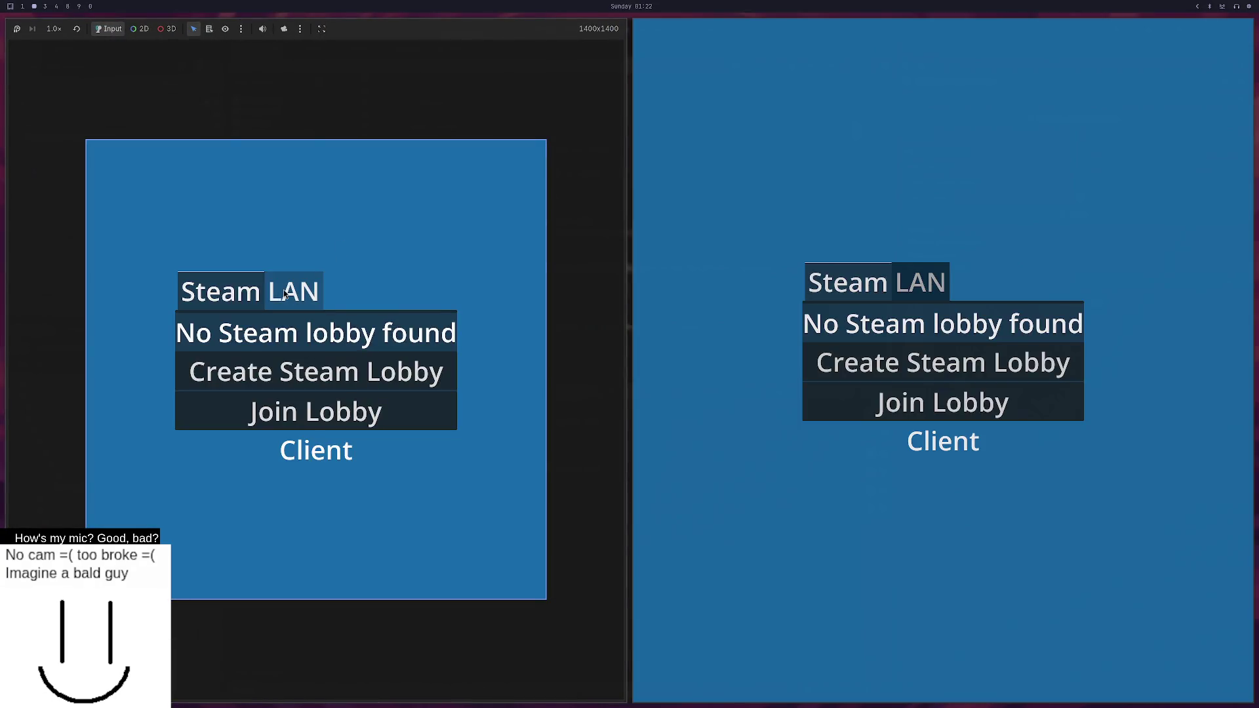
Join the LAN server as a client, walk into the portal, then stop the game.
{"action": "left_click", "coordinate": [300, 291]}
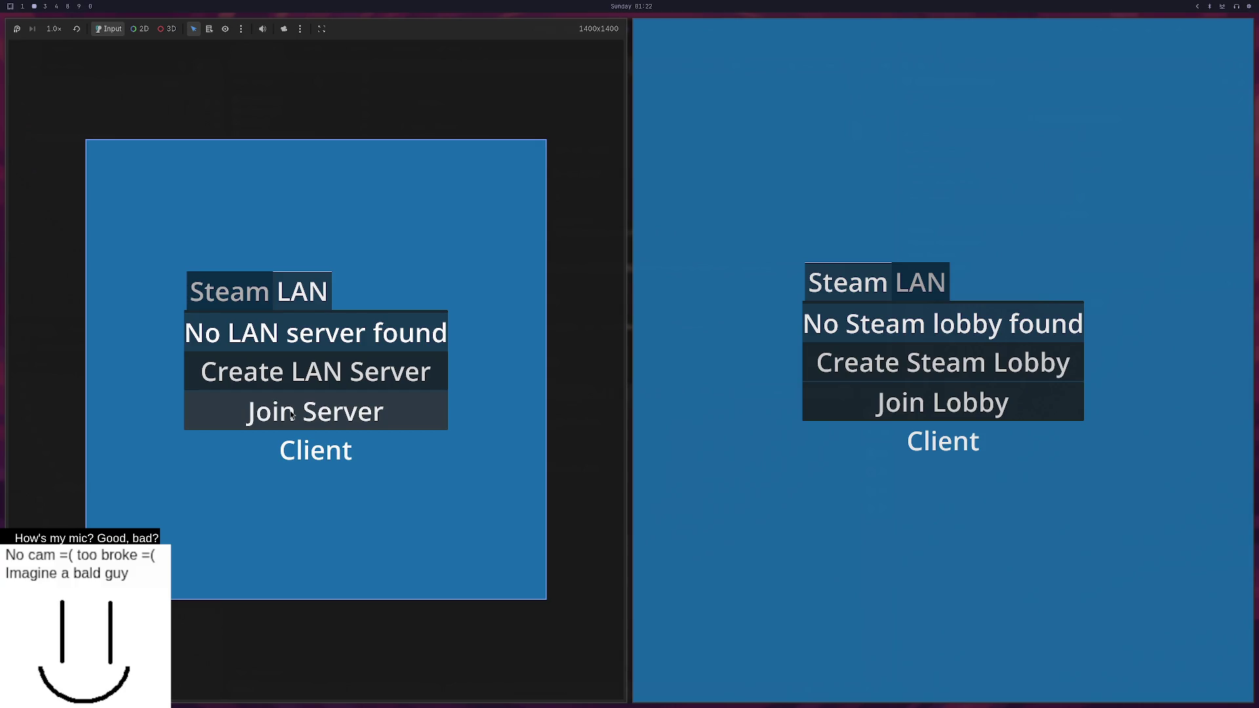
{"action": "left_click", "coordinate": [291, 414]}
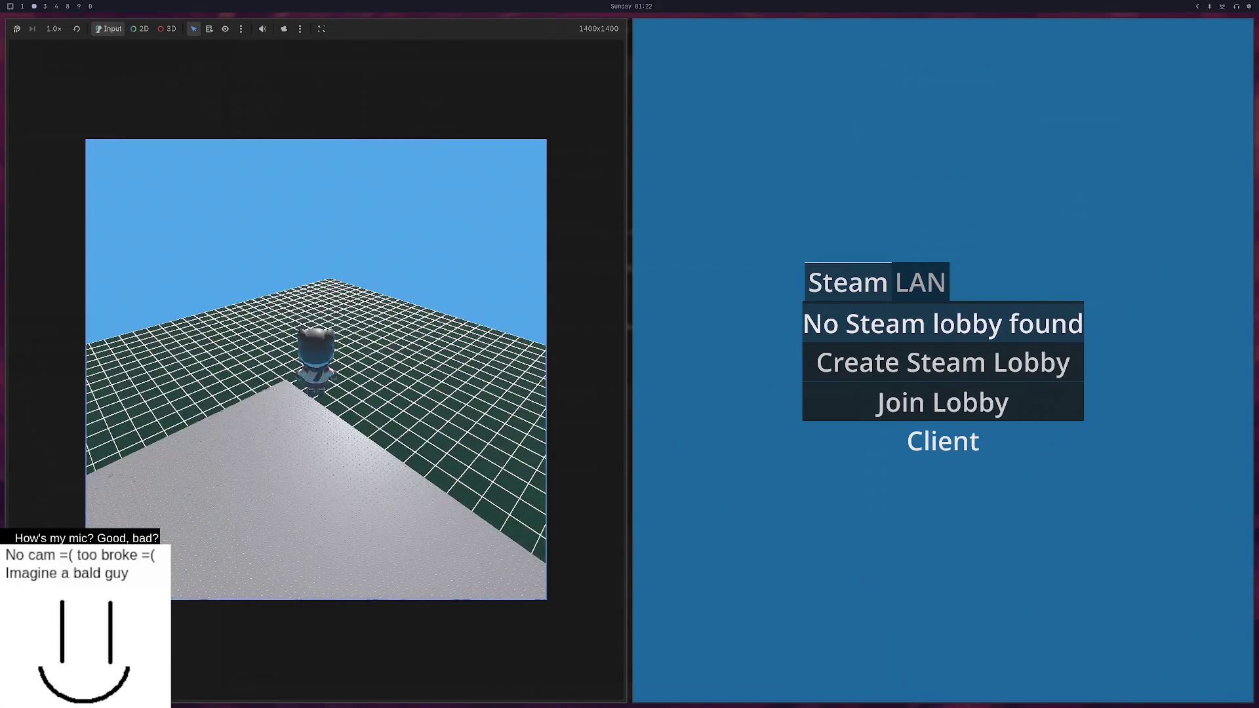
{"action": "key", "text": "F8"}
{"action": "left_click", "coordinate": [802, 273]}
{"action": "left_click", "coordinate": [794, 268]}
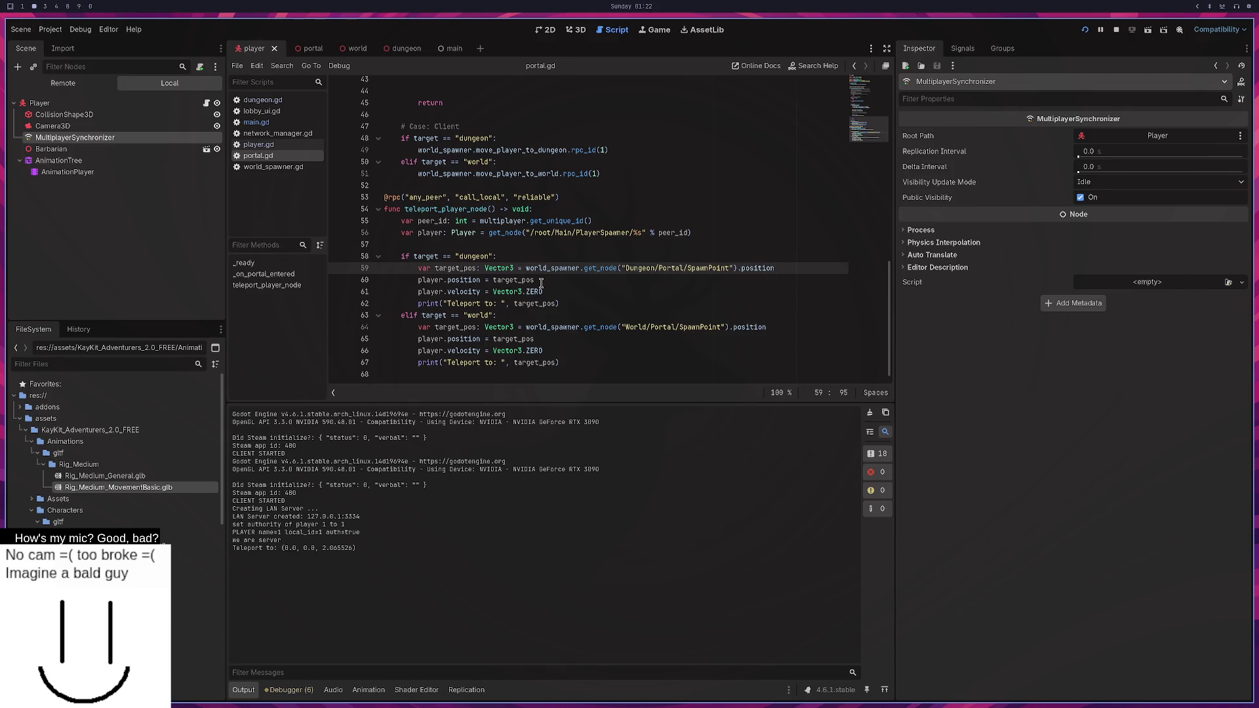
Replace target_pos with Vector3(-400,-400,-400) on lines 60 and 65, and save.
{"action": "left_click_drag", "start_coordinate": [535, 280], "coordinate": [496, 280]}
{"action": "key", "text": "BackSpace"}
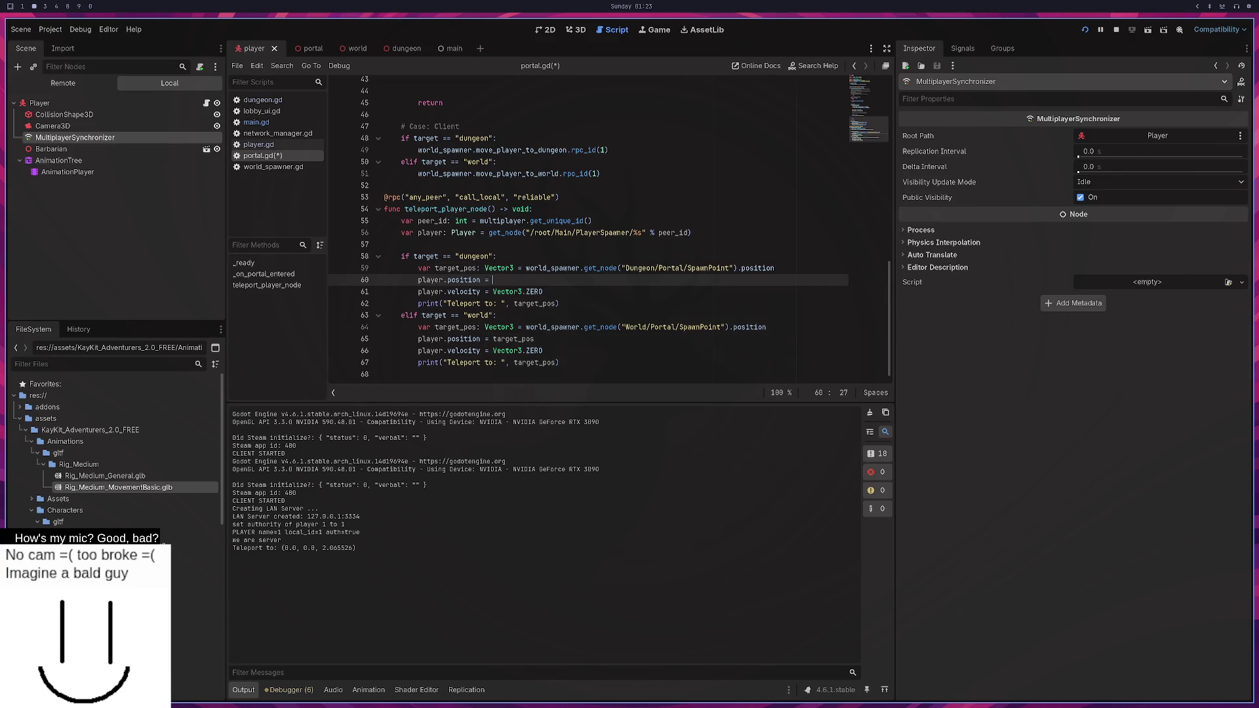
{"action": "type", "text": "Vector3"}
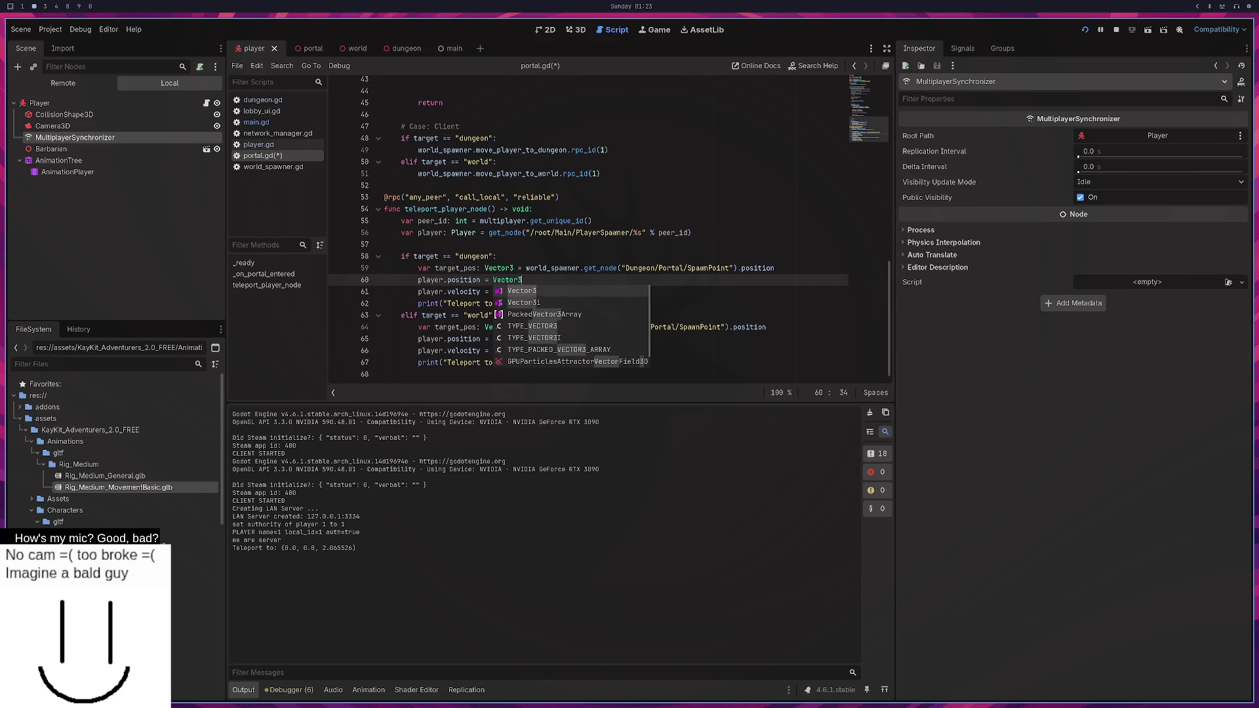
{"action": "type", "text": "*("}
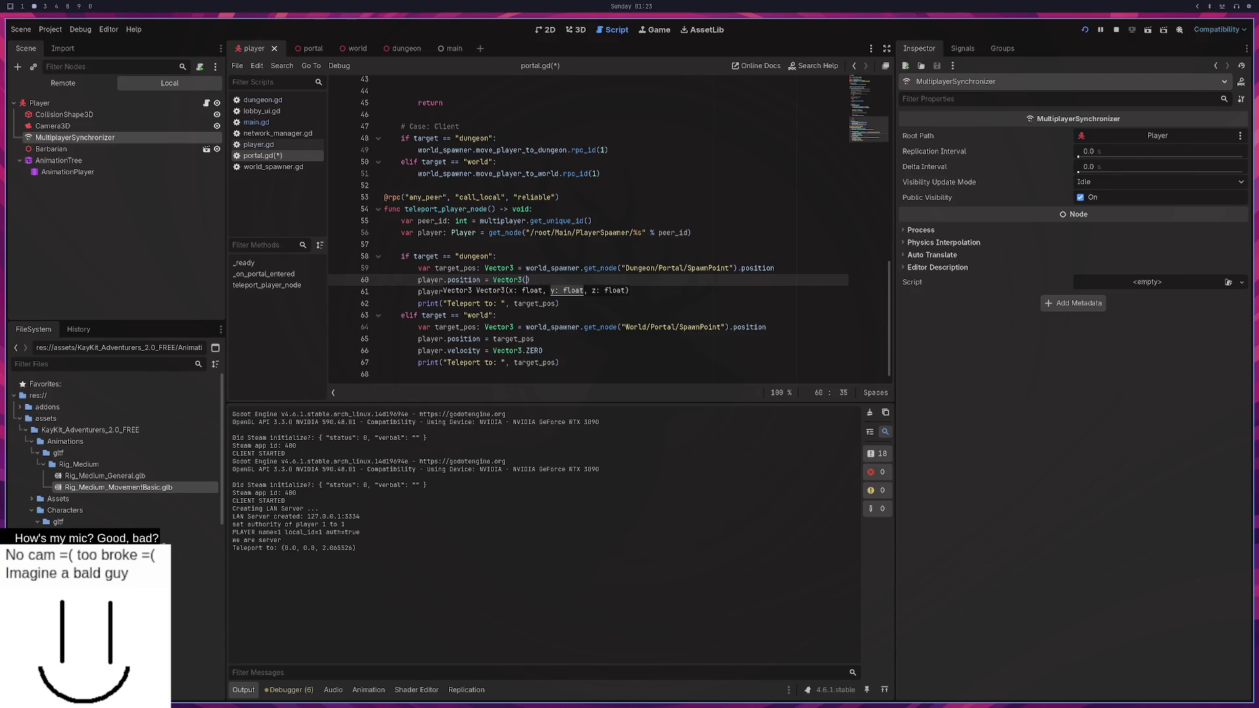
{"action": "type", "text": "100,-"}
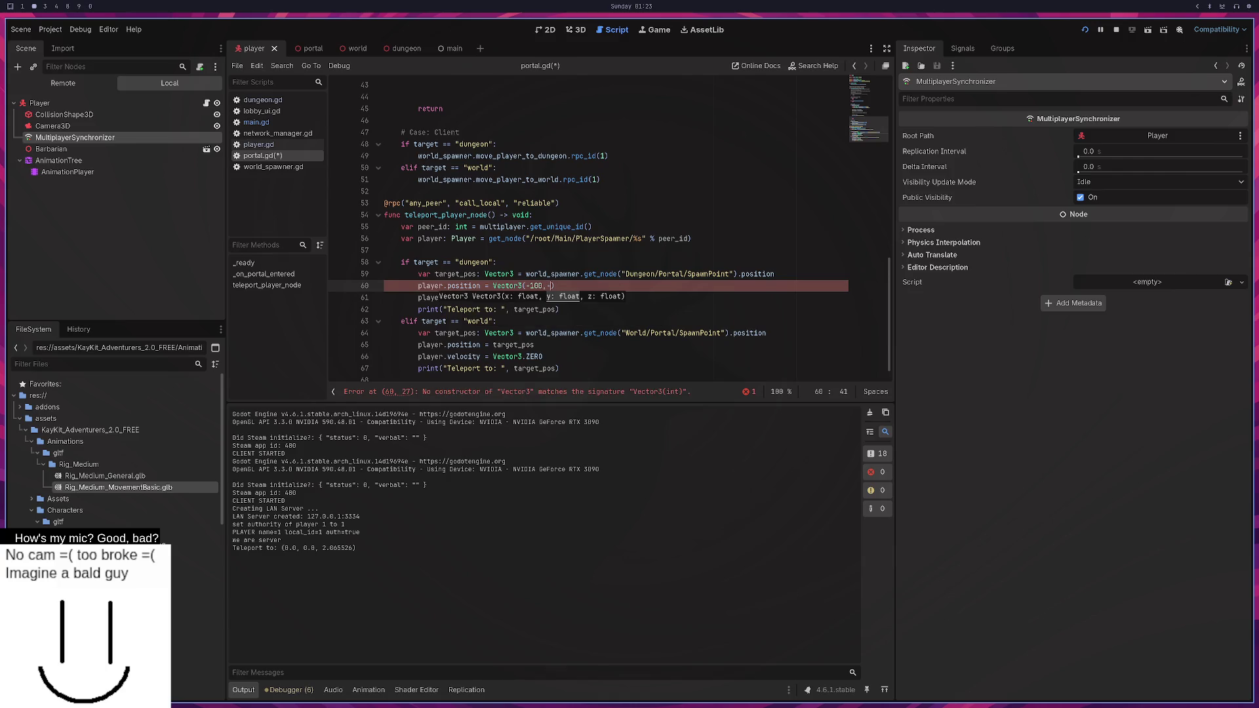
{"action": "type", "text": "400,"}
{"action": "type", "text": "-400"}
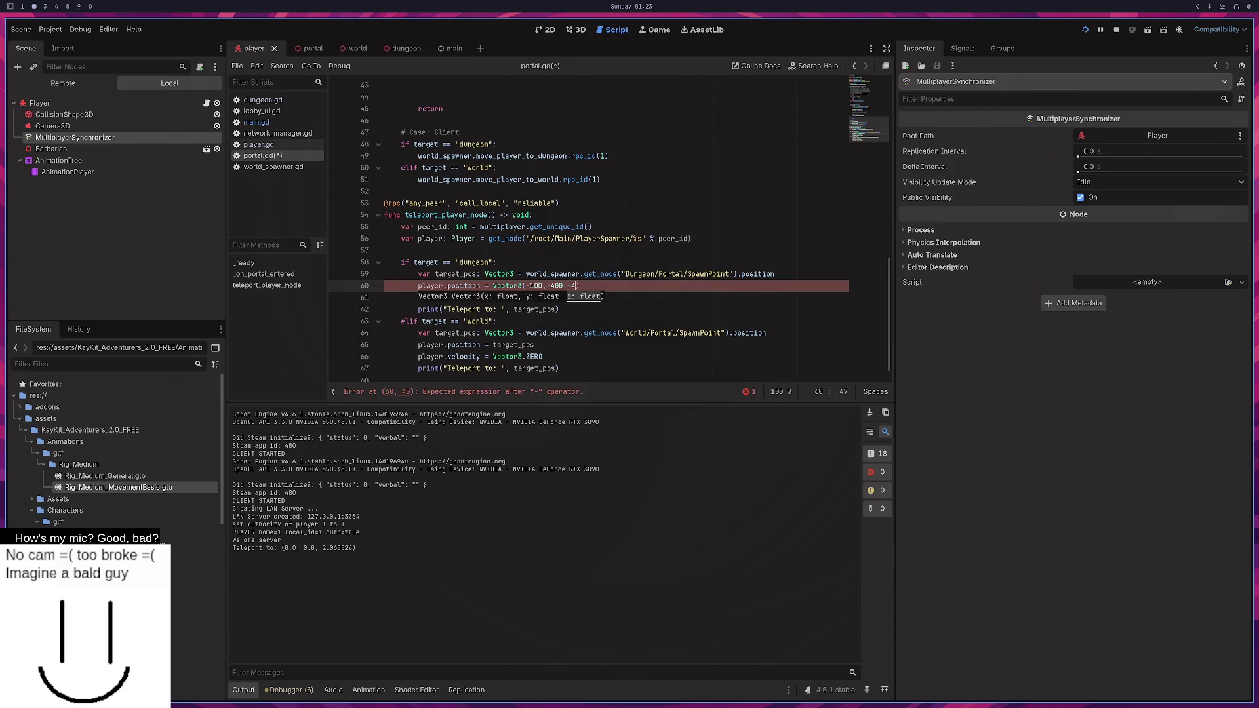
{"action": "left_click_drag", "start_coordinate": [600, 290], "coordinate": [490, 287]}
{"action": "left_click", "coordinate": [532, 286]}
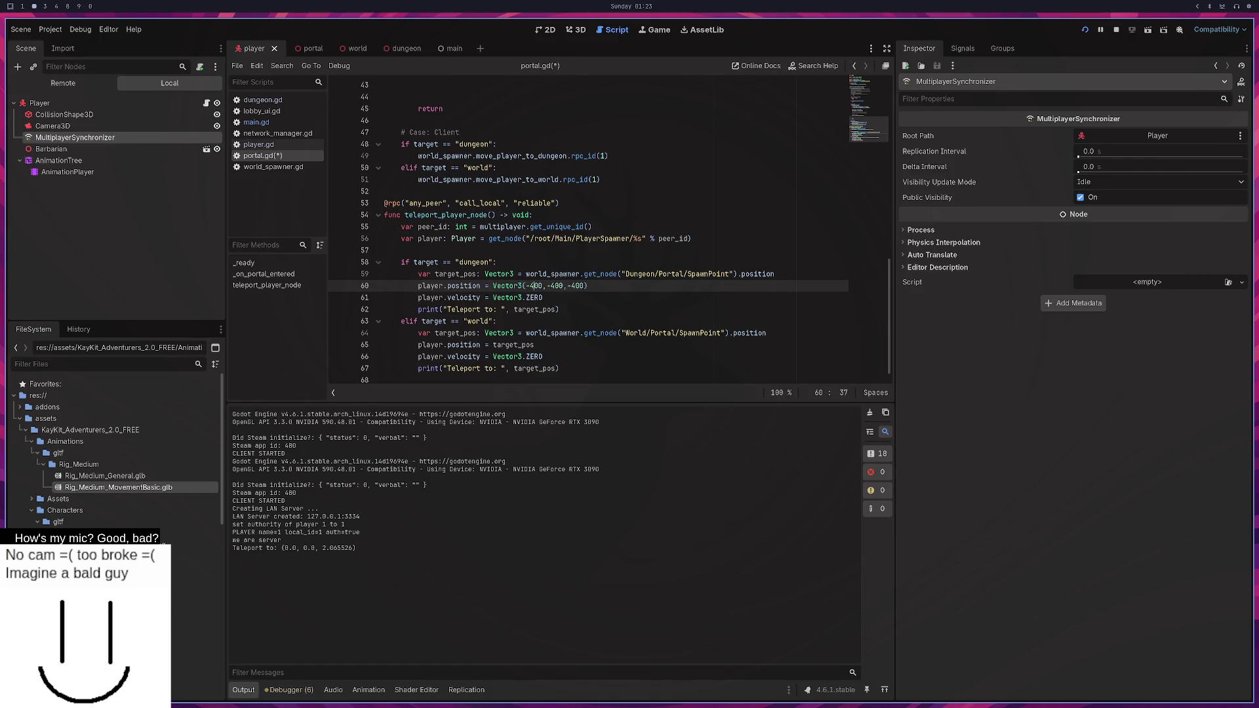
{"action": "left_click_drag", "start_coordinate": [588, 286], "coordinate": [490, 286]}
{"action": "key", "text": "ctrl+c"}
{"action": "double_click", "coordinate": [513, 345]}
{"action": "key", "text": "ctrl+v"}
{"action": "key", "text": "ctrl+s"}
Add a line 61 setting player.global_position to Vector3(-400,-400,-400) in the dungeon branch.
{"action": "left_click_drag", "start_coordinate": [588, 285], "coordinate": [418, 289]}
{"action": "left_click", "coordinate": [605, 287]}
{"action": "key", "text": "Return"}
{"action": "key", "text": "ctrl+v"}
{"action": "left_click", "coordinate": [449, 297]}
{"action": "type", "text": "po"}
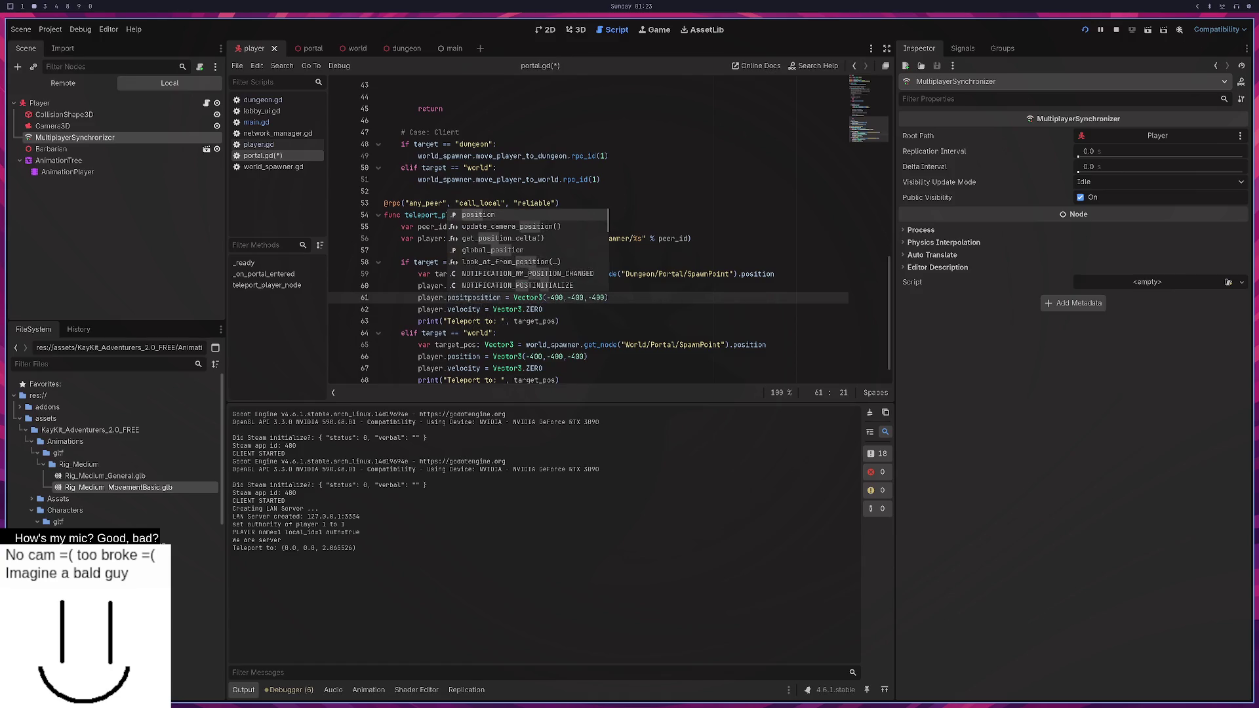
{"action": "key", "text": "BackSpace"}
{"action": "key", "text": "BackSpace"}
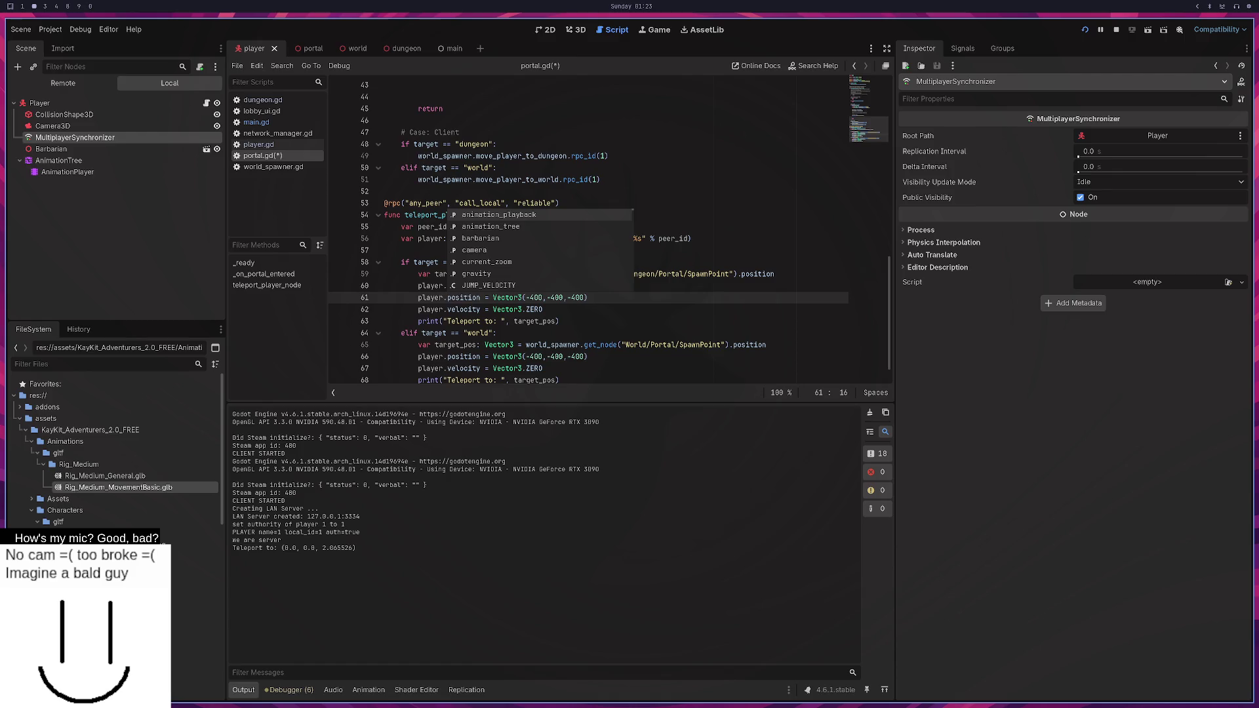
{"action": "type", "text": "global"}
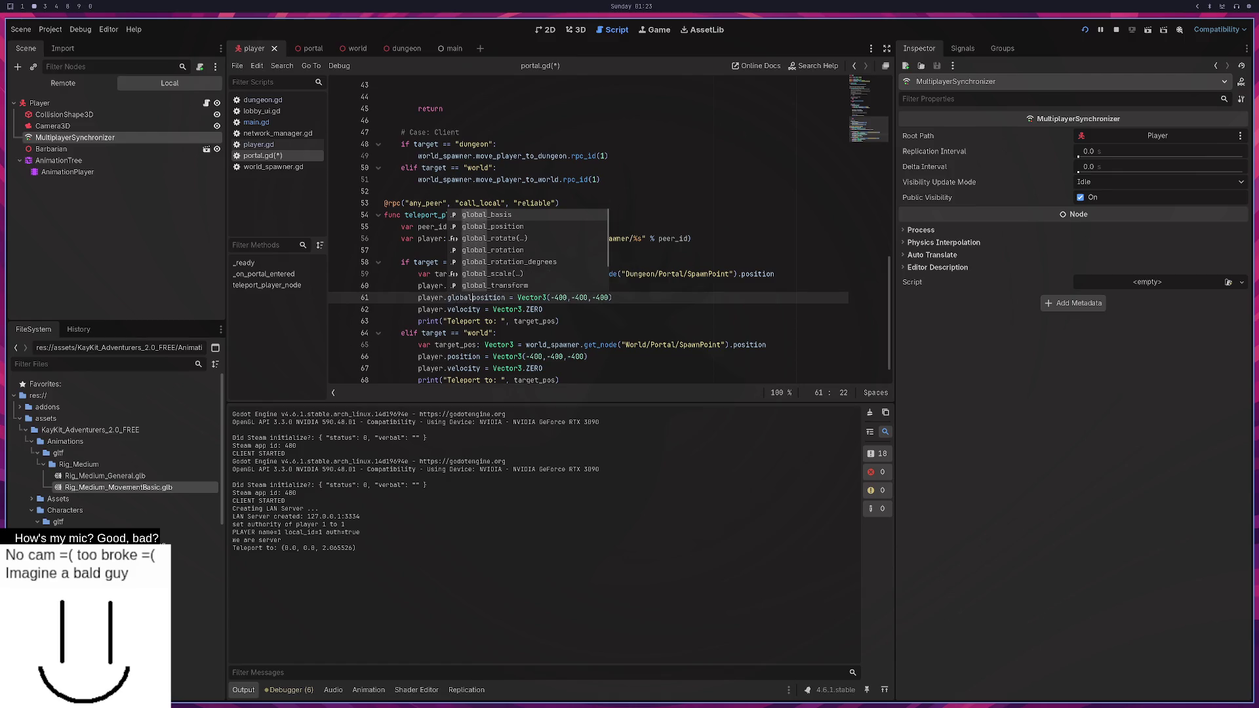
{"action": "left_click", "coordinate": [501, 231]}
{"action": "key", "text": "Delete"}
{"action": "key", "text": "Delete"}
{"action": "key", "text": "Delete"}
{"action": "key", "text": "Delete"}
{"action": "key", "text": "Delete"}
{"action": "key", "text": "Delete"}
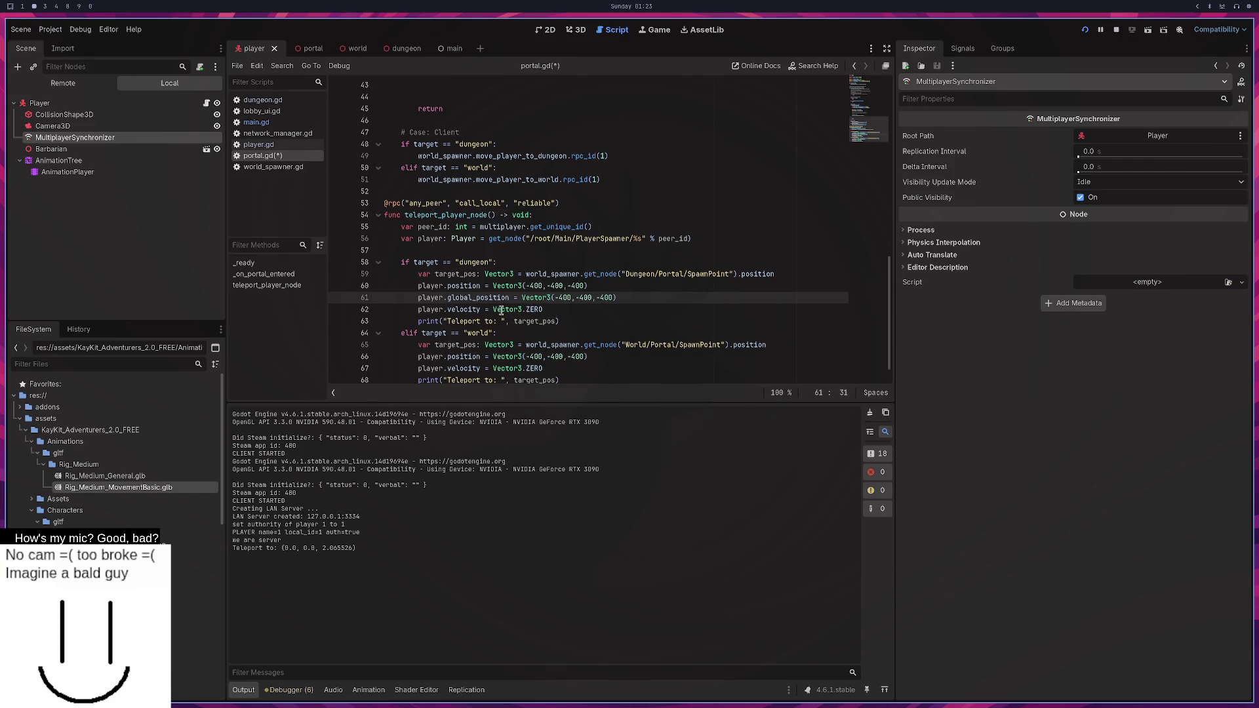
Duplicate line 66 as a global_position line in the world branch, save, and restart the game.
{"action": "scroll", "coordinate": [502, 309], "scroll_direction": "down", "scroll_amount": 1}
{"action": "left_click", "coordinate": [602, 338]}
{"action": "key", "text": "ctrl+shift+d"}
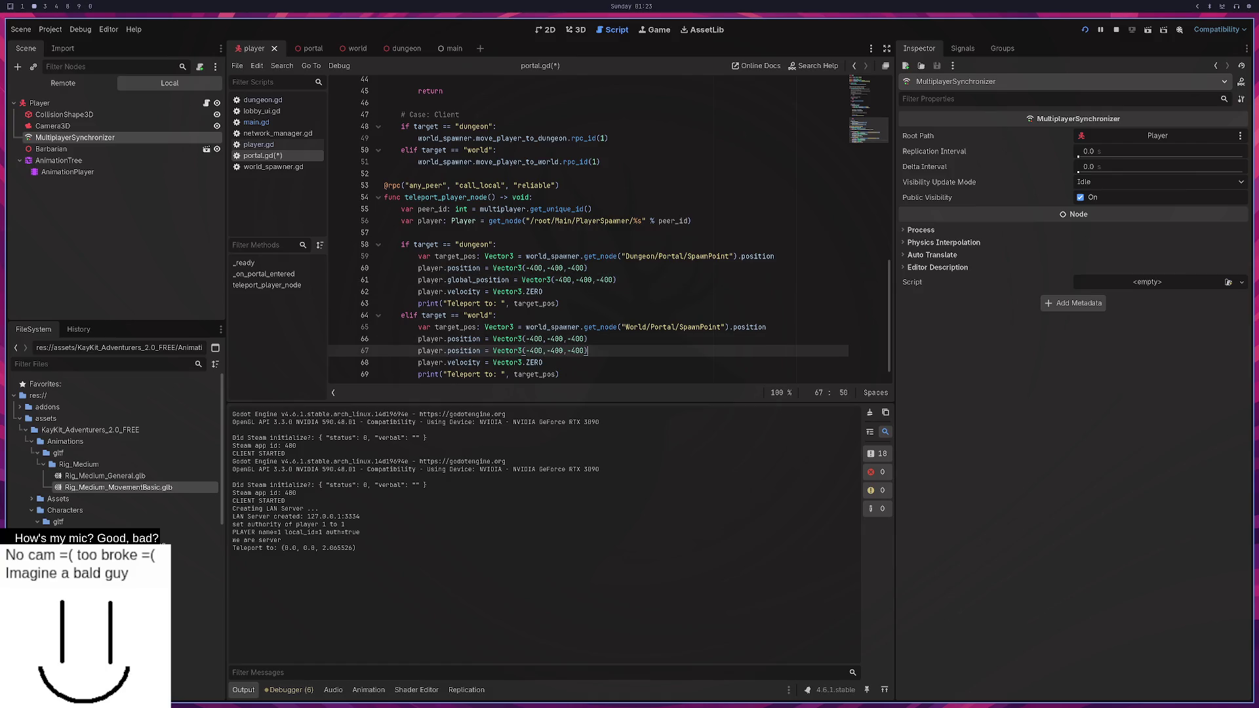
{"action": "left_click", "coordinate": [447, 351]}
{"action": "type", "text": "global_positio"}
{"action": "key", "text": "ctrl+s"}
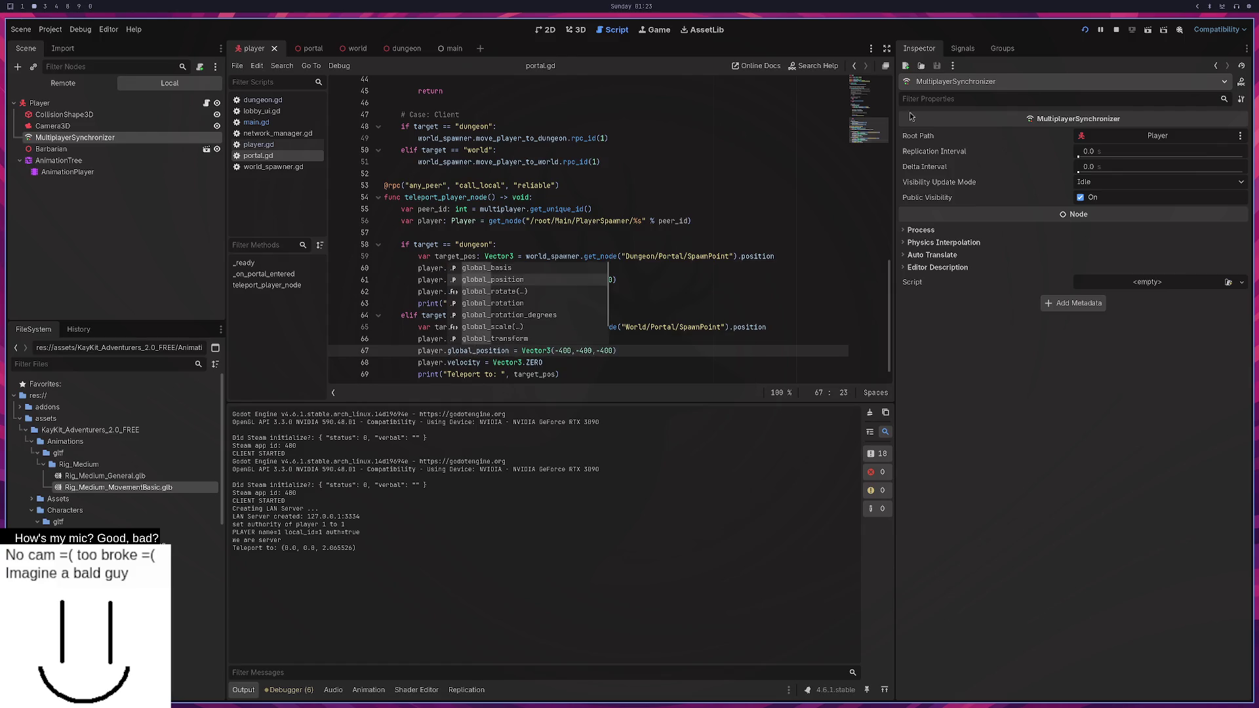
{"action": "left_click", "coordinate": [1085, 29]}
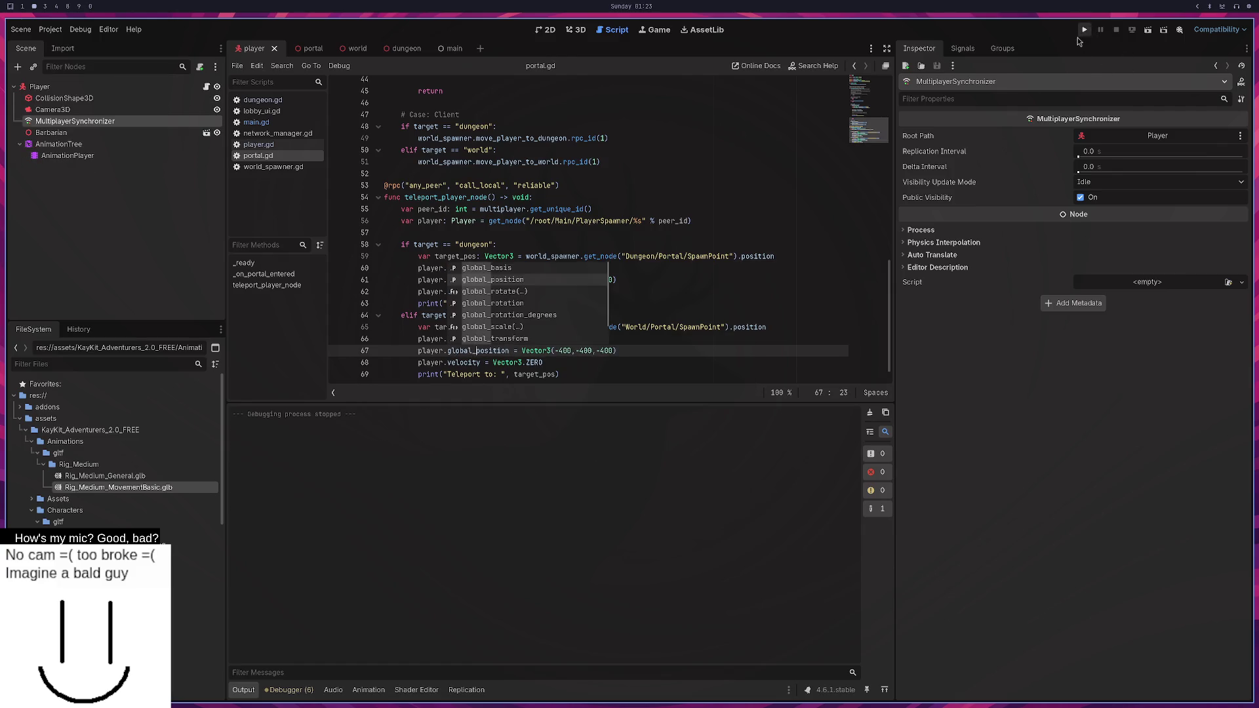
{"action": "left_click", "coordinate": [1085, 31]}
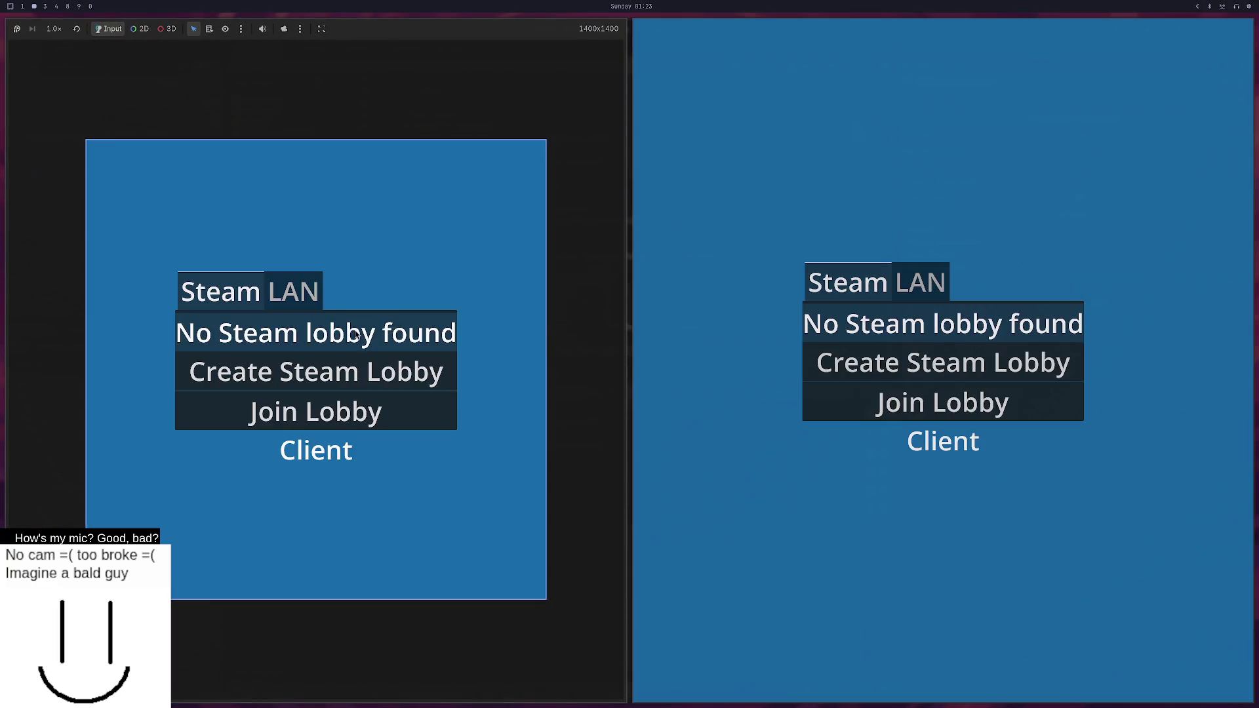
Host a LAN server, walk into the portal to fall below the floor, then close the game.
{"action": "left_click", "coordinate": [315, 303]}
{"action": "left_click", "coordinate": [316, 371]}
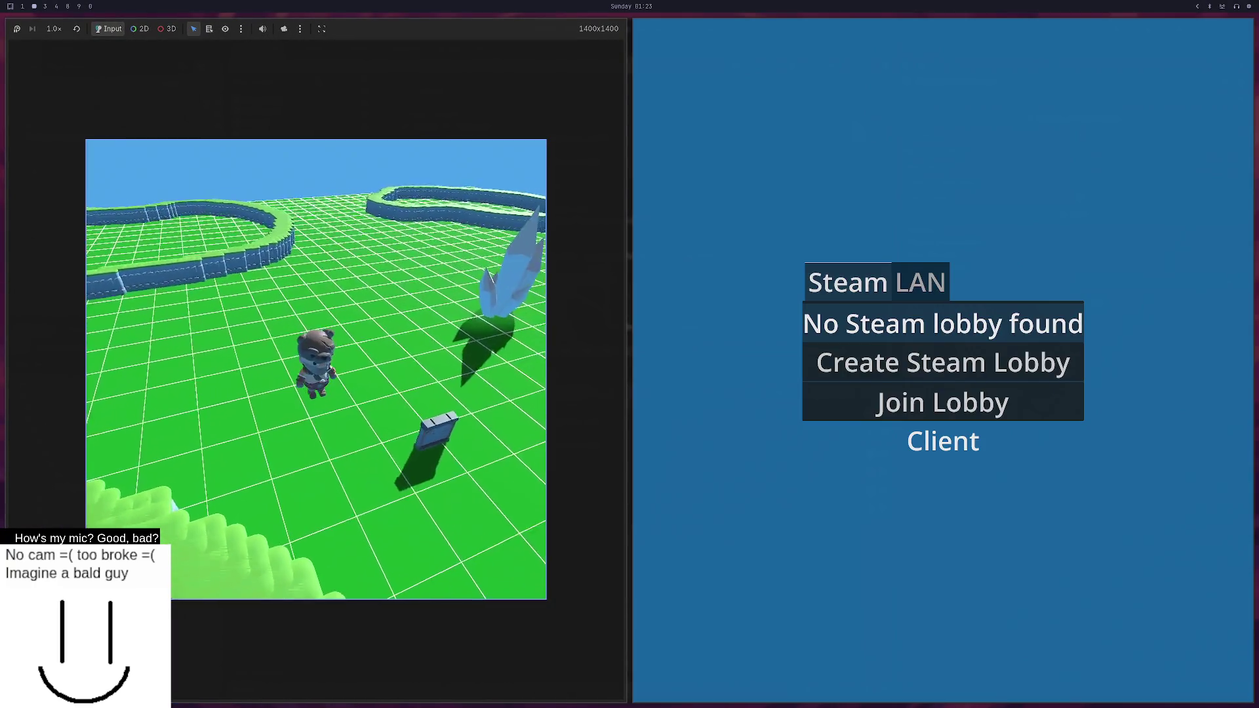
{"action": "key", "text": "w"}
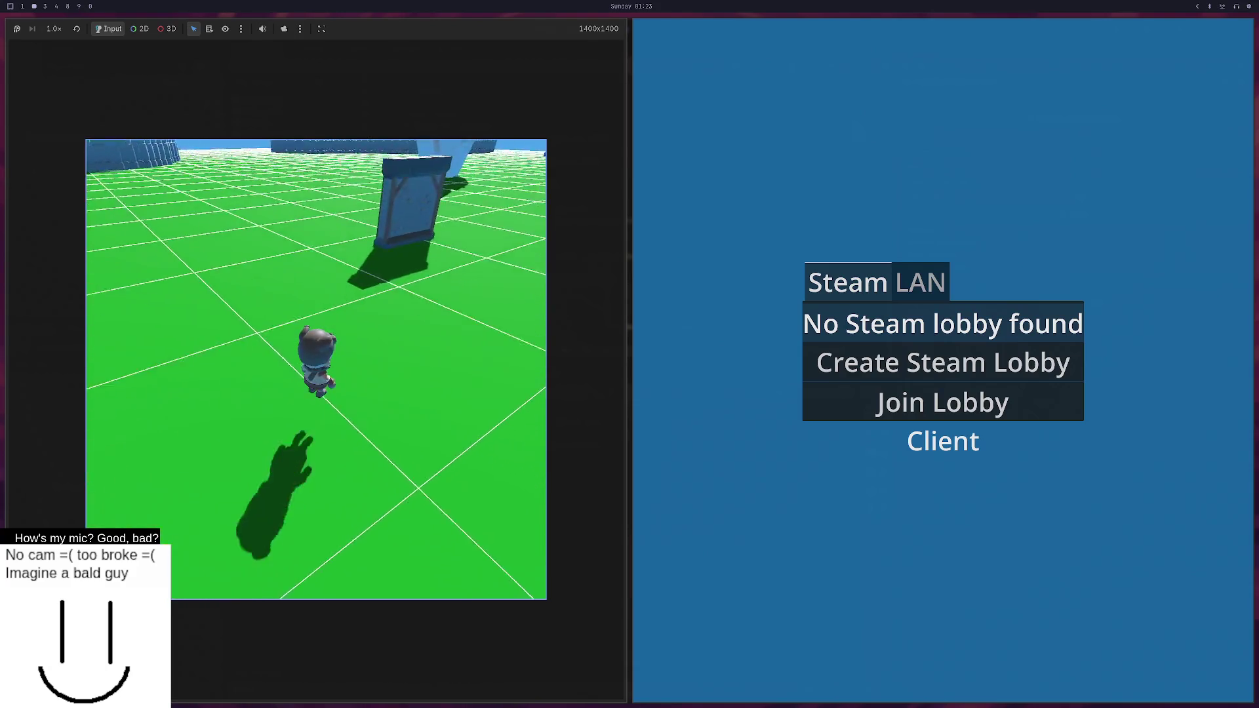
{"action": "key", "text": "w"}
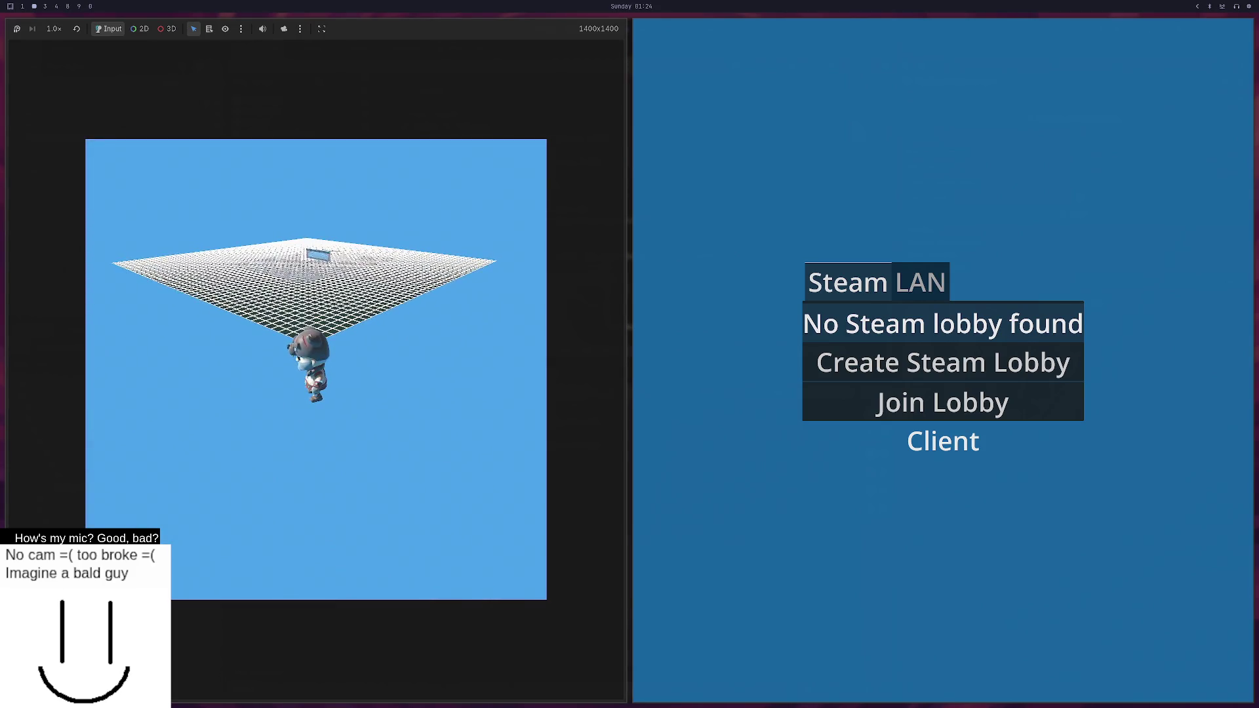
{"action": "key", "text": "F8"}
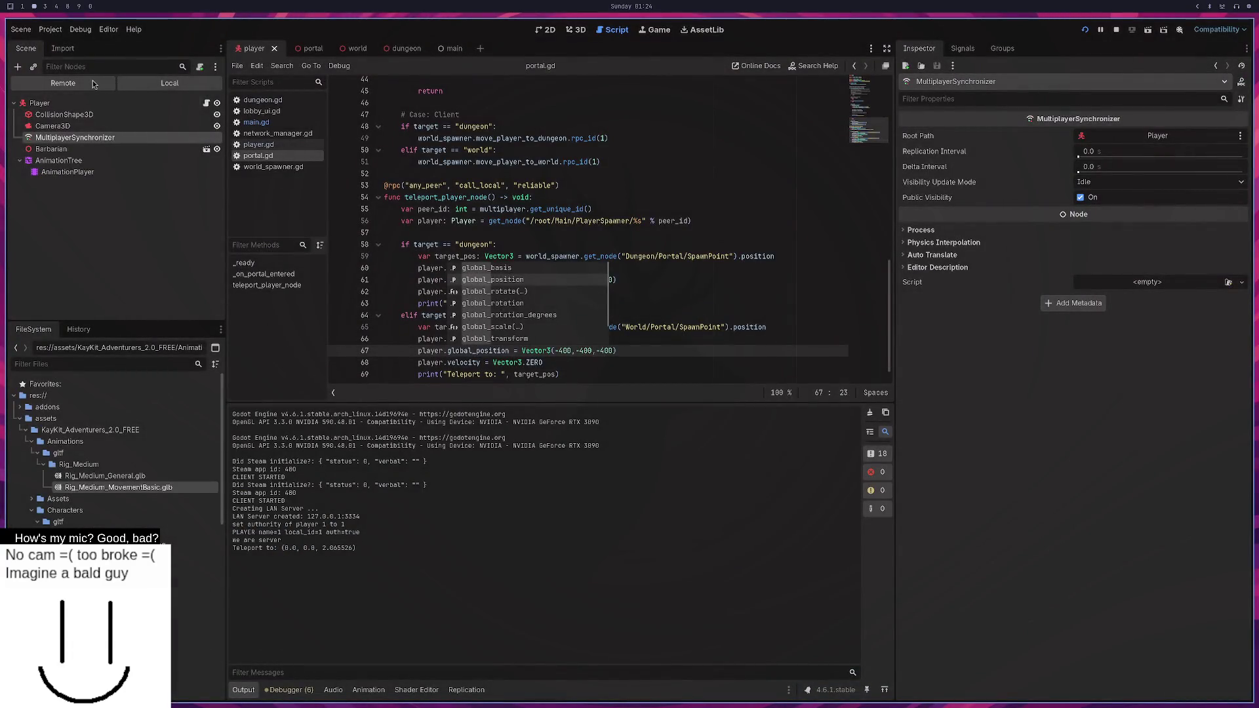
Inspect the Remote scene tree and player node 1's collision settings, then switch to an empty desktop.
{"action": "left_click", "coordinate": [93, 80]}
{"action": "left_click", "coordinate": [63, 230]}
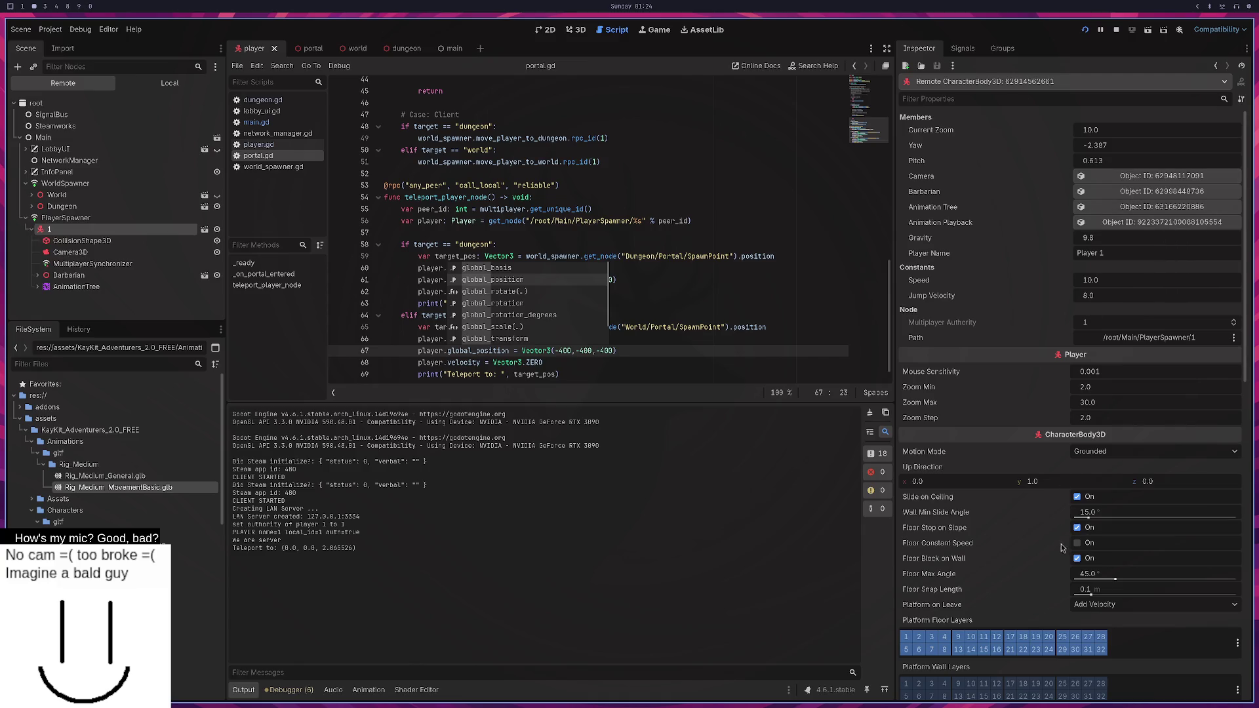
{"action": "scroll", "coordinate": [1078, 547], "scroll_direction": "down", "scroll_amount": 15}
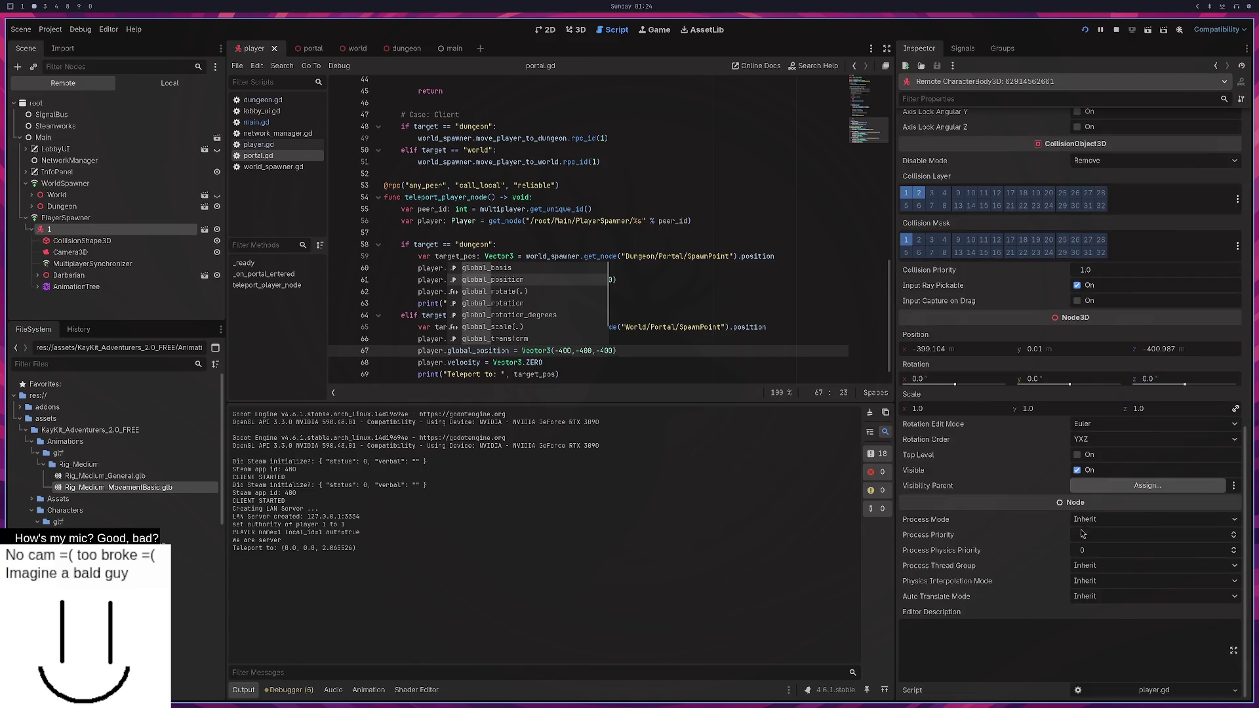
{"action": "scroll", "coordinate": [1081, 532], "scroll_direction": "up", "scroll_amount": 4}
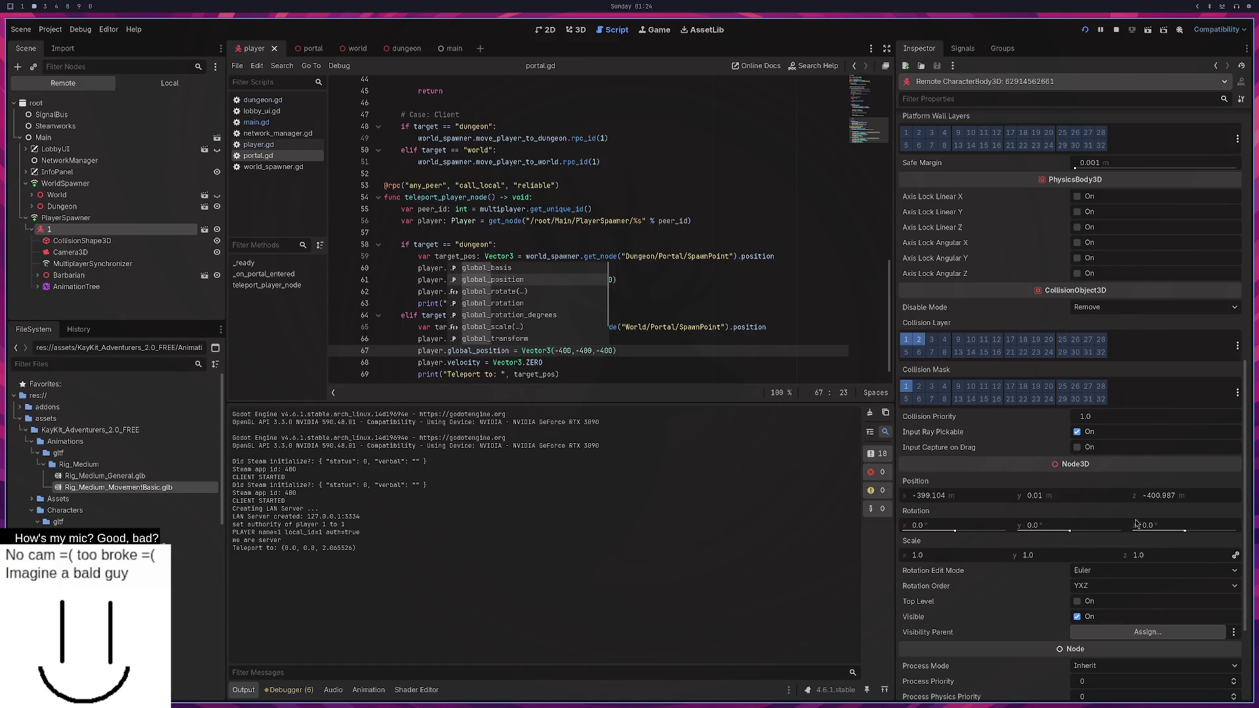
{"action": "left_click", "coordinate": [677, 313]}
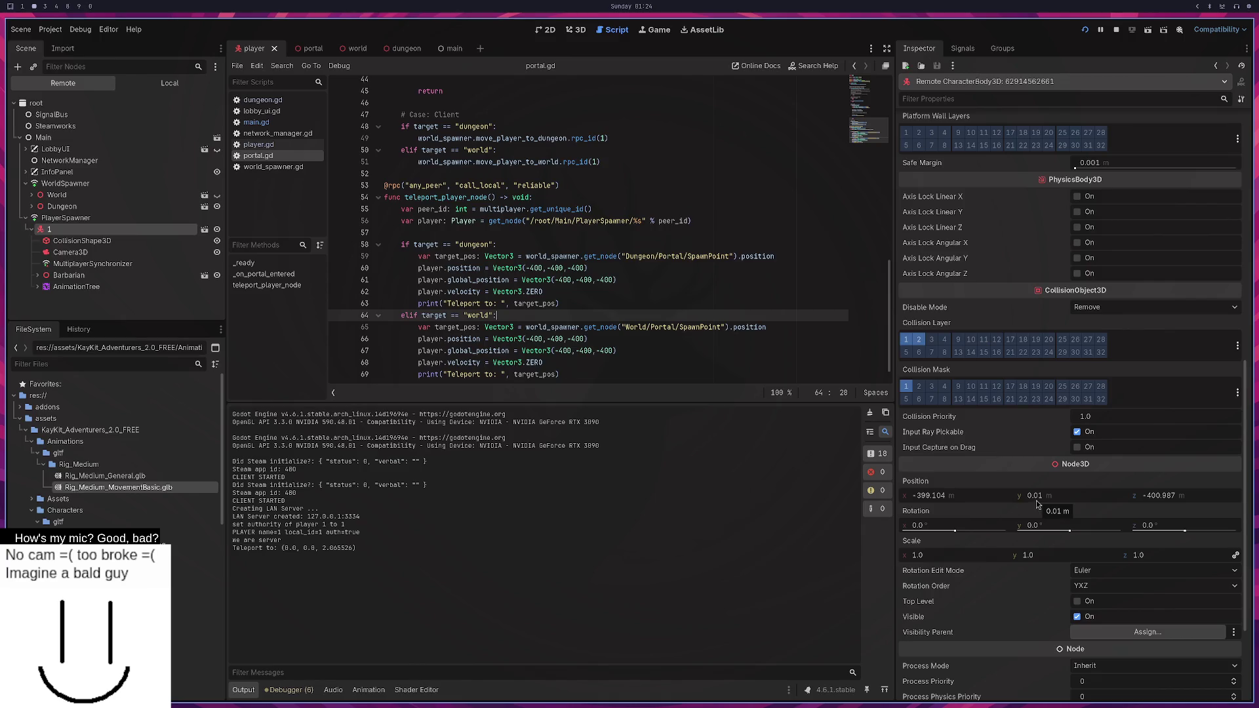
{"action": "key", "text": "super+3"}
{"action": "key", "text": "super+5"}
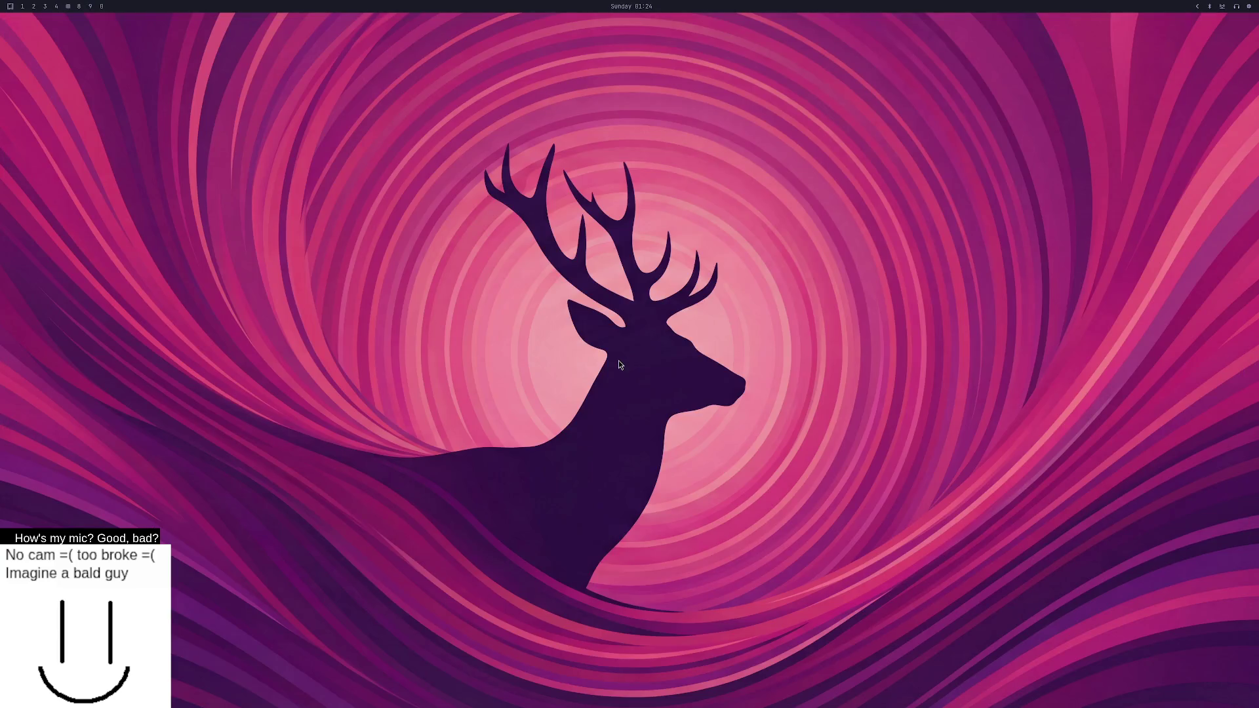
Post in #quick-help whether a plane mesh's collision stops a player moved below it.
{"action": "key", "text": "super+8"}
{"action": "key", "text": "ctrl+a"}
{"action": "key", "text": "BackSpace"}
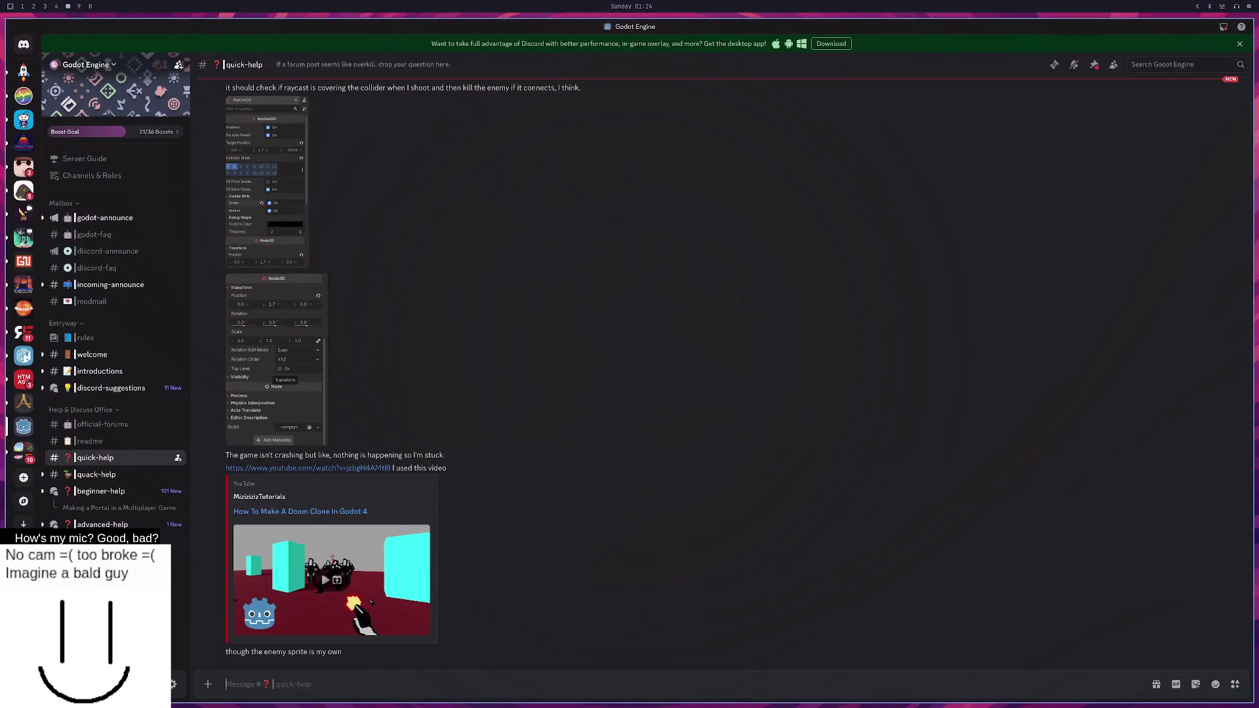
{"action": "type", "text": "If we"}
{"action": "type", "text": "nd a player above "}
{"action": "type", "text": "it and we change position"}
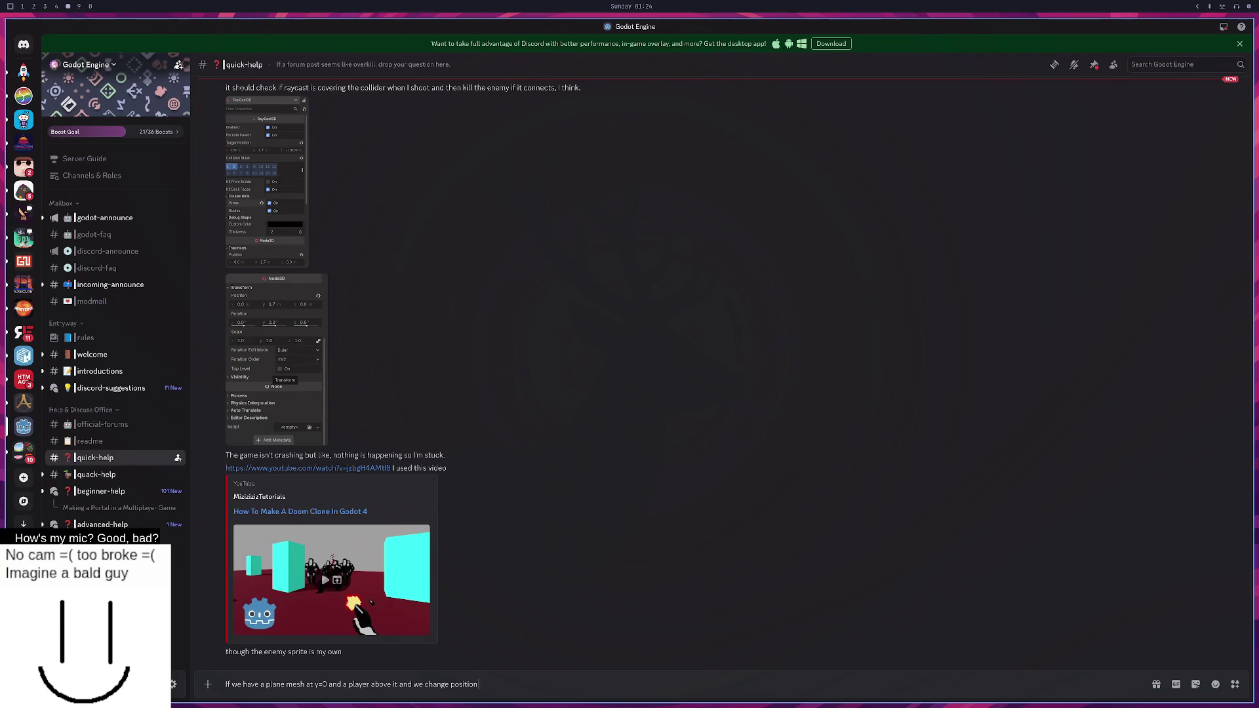
{"action": "type", "text": "the player to"}
{"action": "key", "text": "BackSpace"}
{"action": "key", "text": "BackSpace"}
{"action": "type", "text": "collision of"}
{"action": "type", "text": " the mesh"}
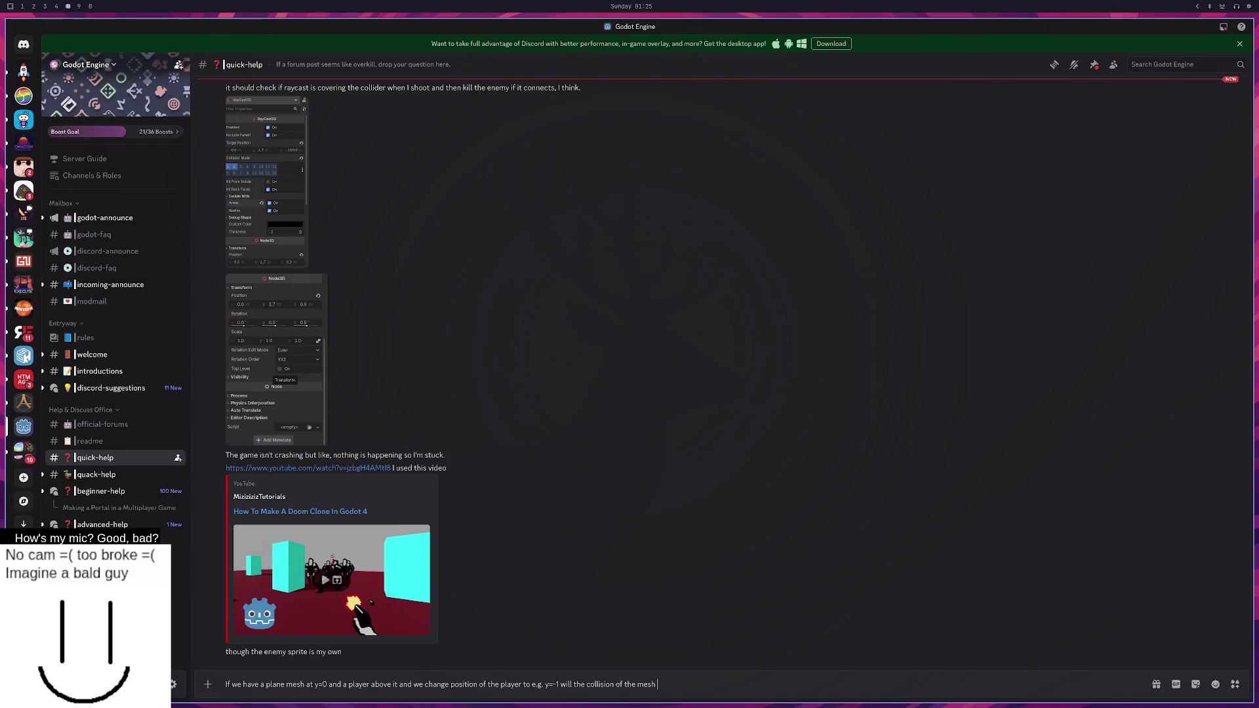
{"action": "type", "text": " stop him"}
{"action": "key", "text": "Return"}
Return to the Godot script editor and select the word position on line 59.
{"action": "key", "text": "super+3"}
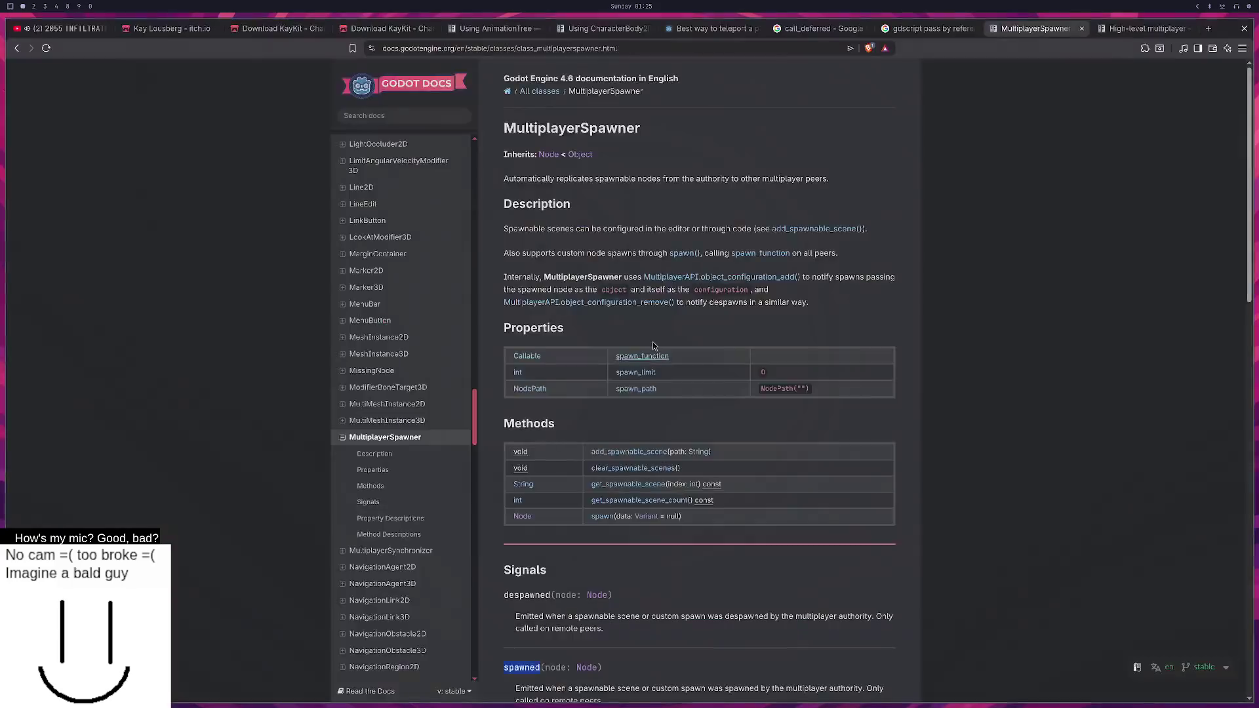
{"action": "key", "text": "super+2"}
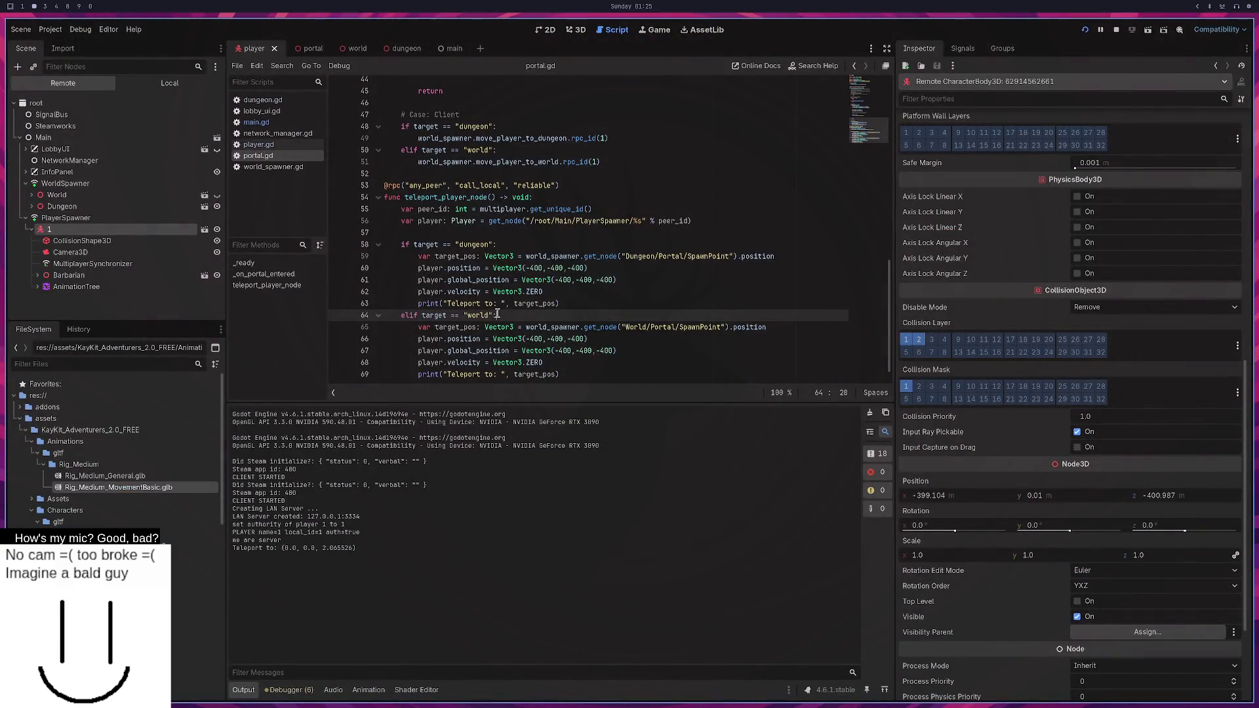
{"action": "double_click", "coordinate": [754, 256]}
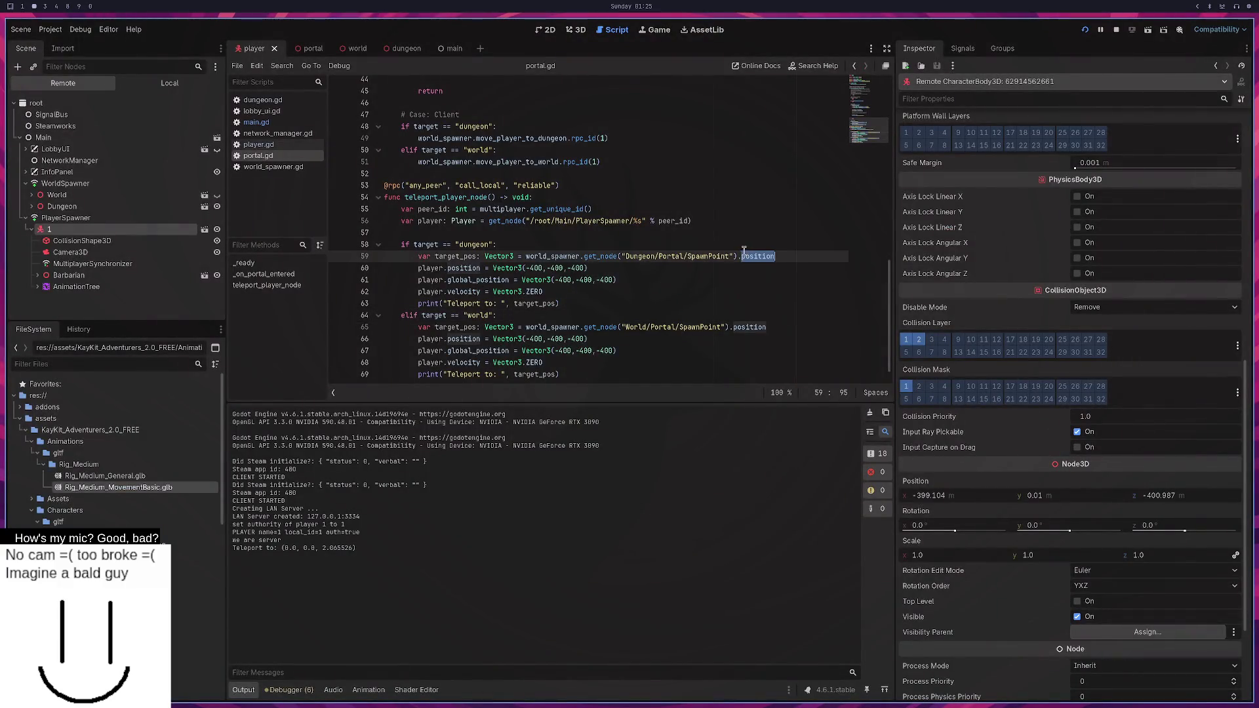
Change position to global_position on lines 59, 60 and 65 of portal.gd.
{"action": "double_click", "coordinate": [500, 277]}
{"action": "key", "text": "ctrl+c"}
{"action": "double_click", "coordinate": [469, 268]}
{"action": "key", "text": "ctrl+v"}
{"action": "double_click", "coordinate": [757, 256]}
{"action": "key", "text": "ctrl+v"}
{"action": "double_click", "coordinate": [749, 327]}
{"action": "key", "text": "ctrl+v"}
{"action": "triple_click", "coordinate": [509, 338]}
{"action": "key", "text": "ctrl+v"}
{"action": "key", "text": "ctrl+z"}
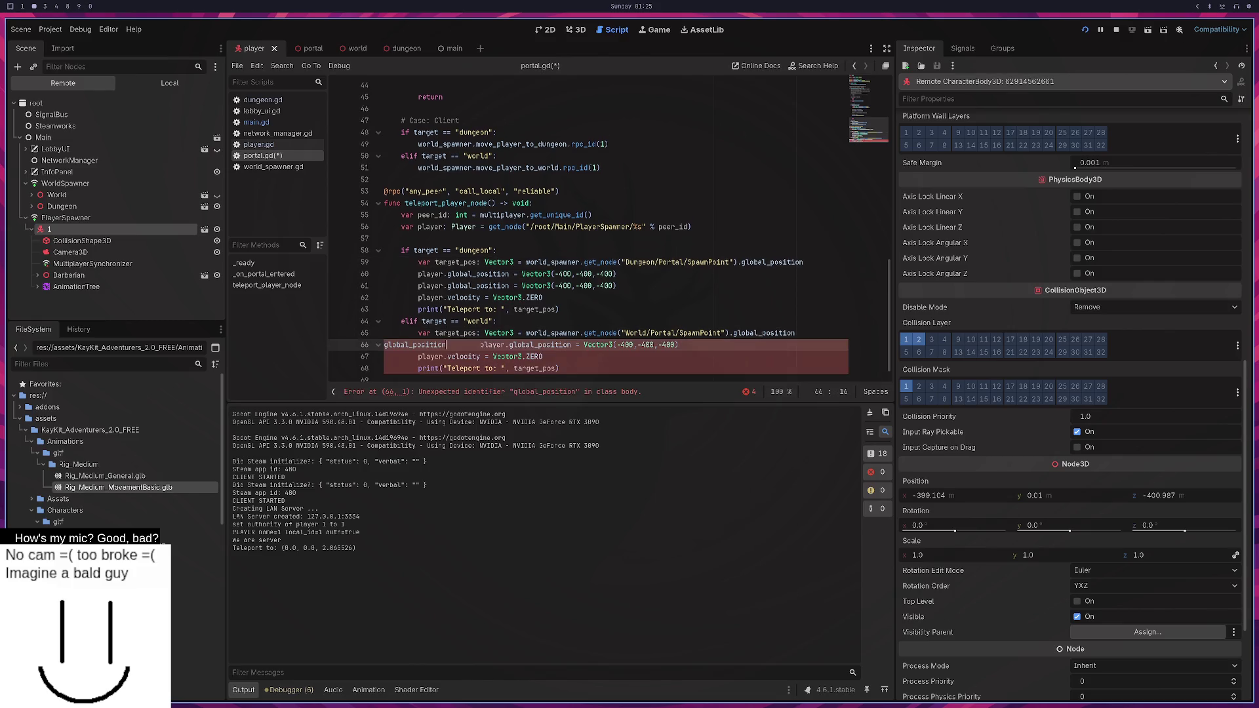
{"action": "left_click", "coordinate": [467, 357]}
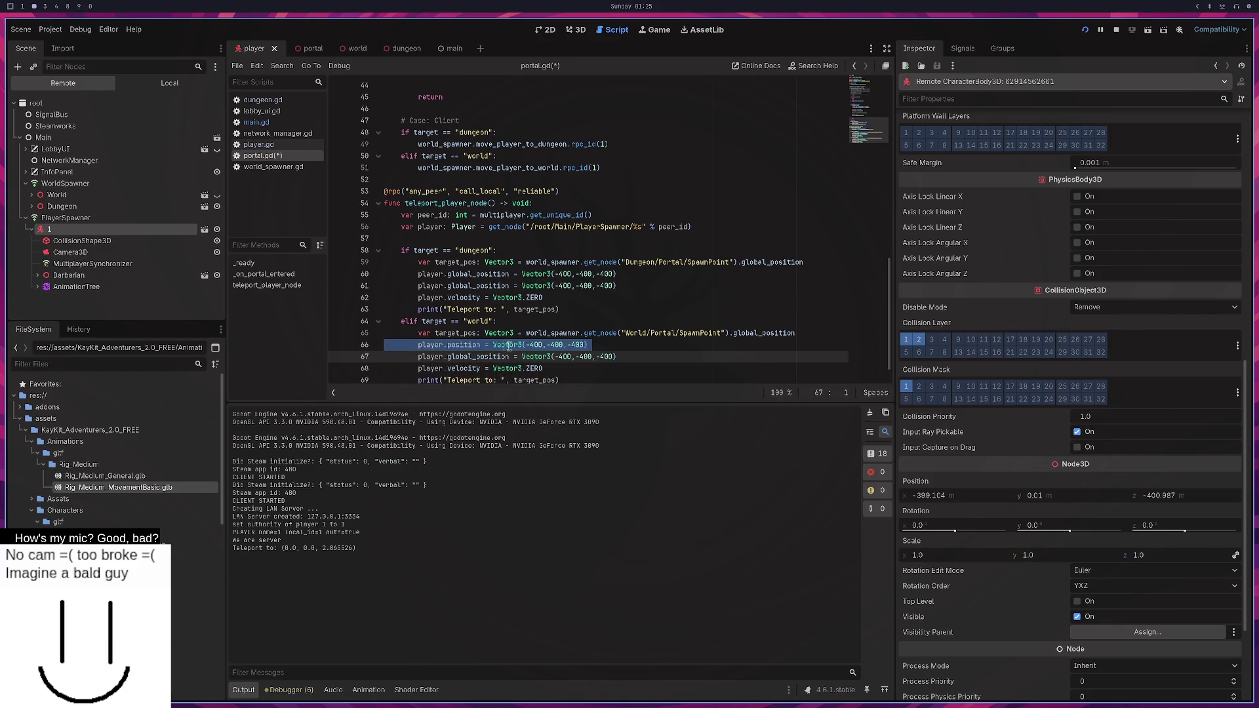
{"action": "double_click", "coordinate": [463, 346]}
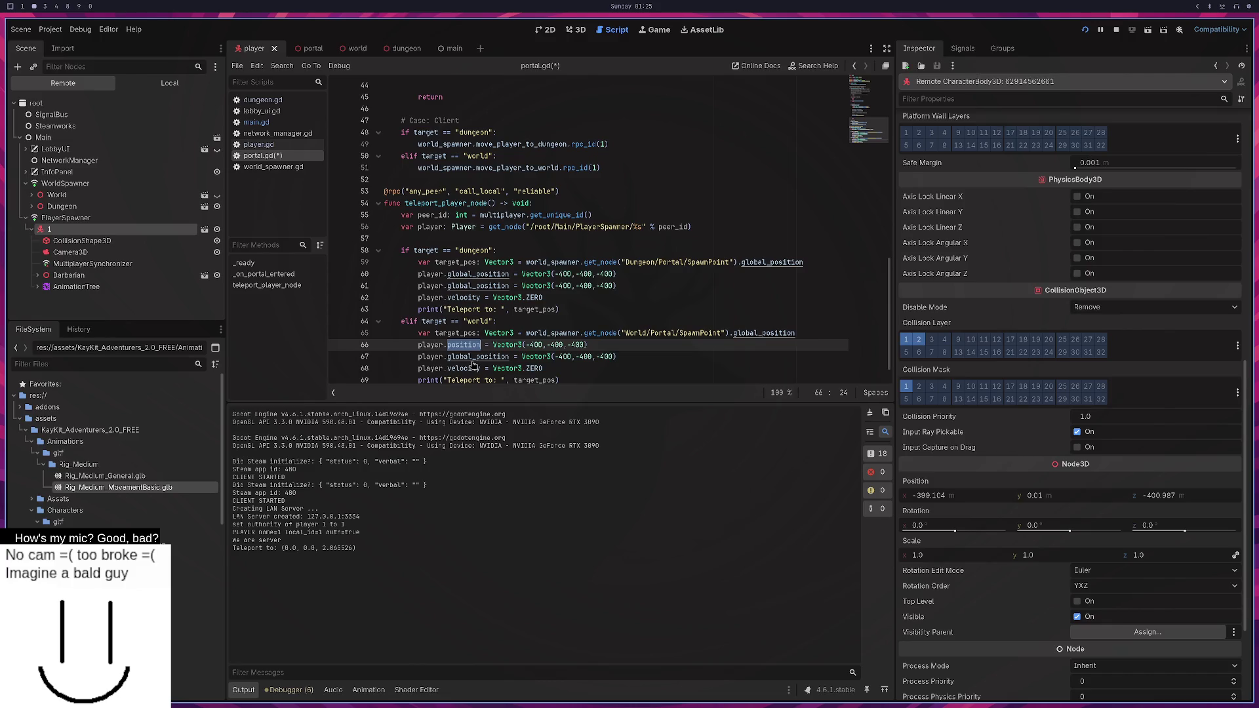
Set line 60's value back to target_pos, save, and switch to portal.gd in Neovim.
{"action": "left_click_drag", "start_coordinate": [617, 274], "coordinate": [522, 274]}
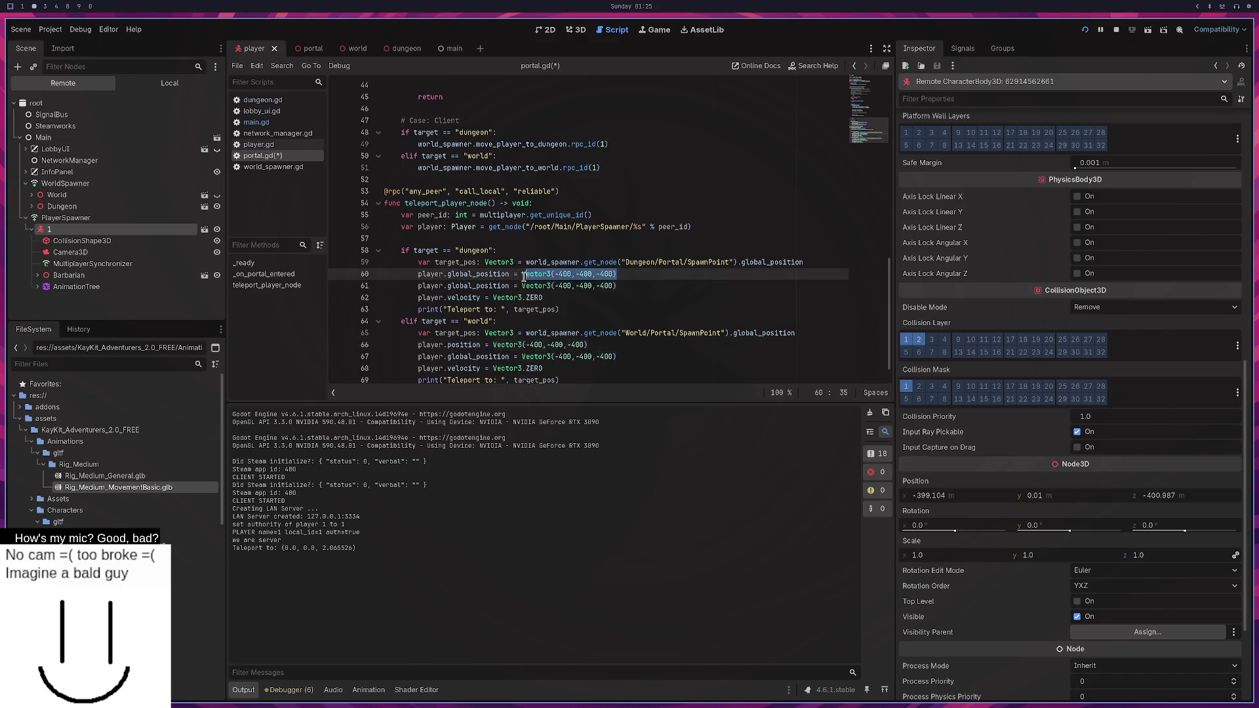
{"action": "type", "text": "target_pos:w"}
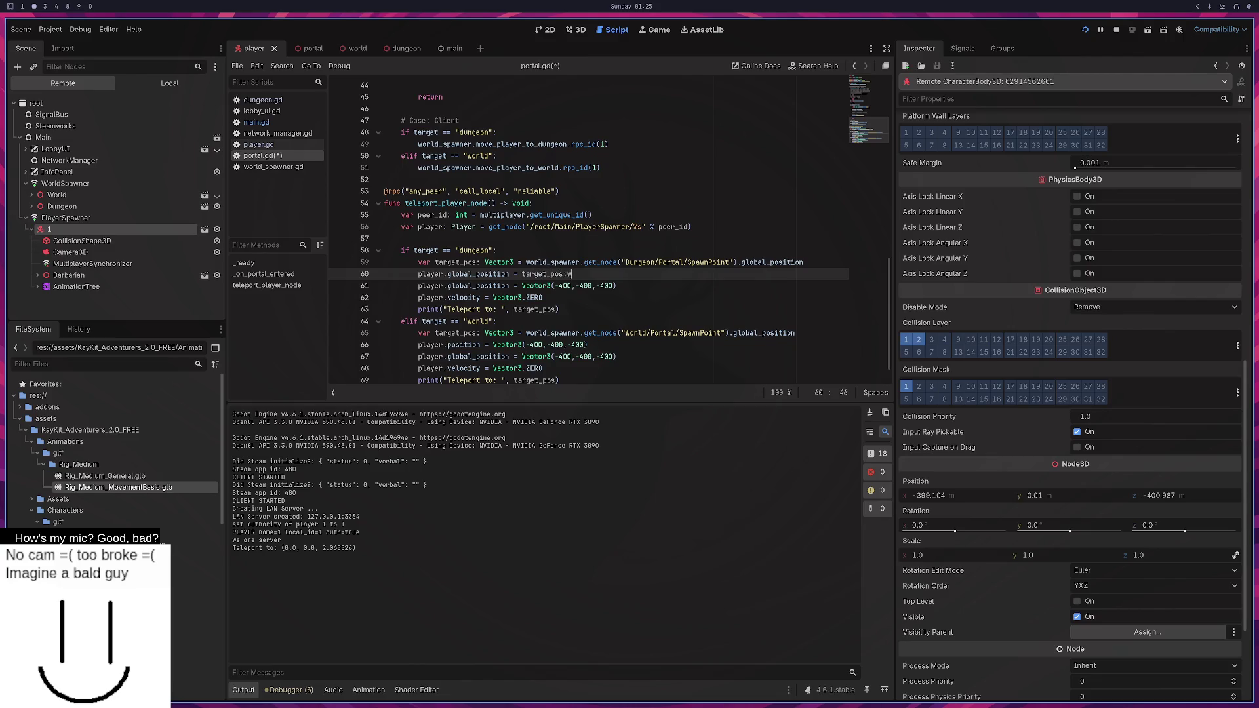
{"action": "key", "text": "BackSpace"}
{"action": "key", "text": "ctrl+s"}
{"action": "key", "text": "super+1"}
{"action": "key", "text": "super+2"}
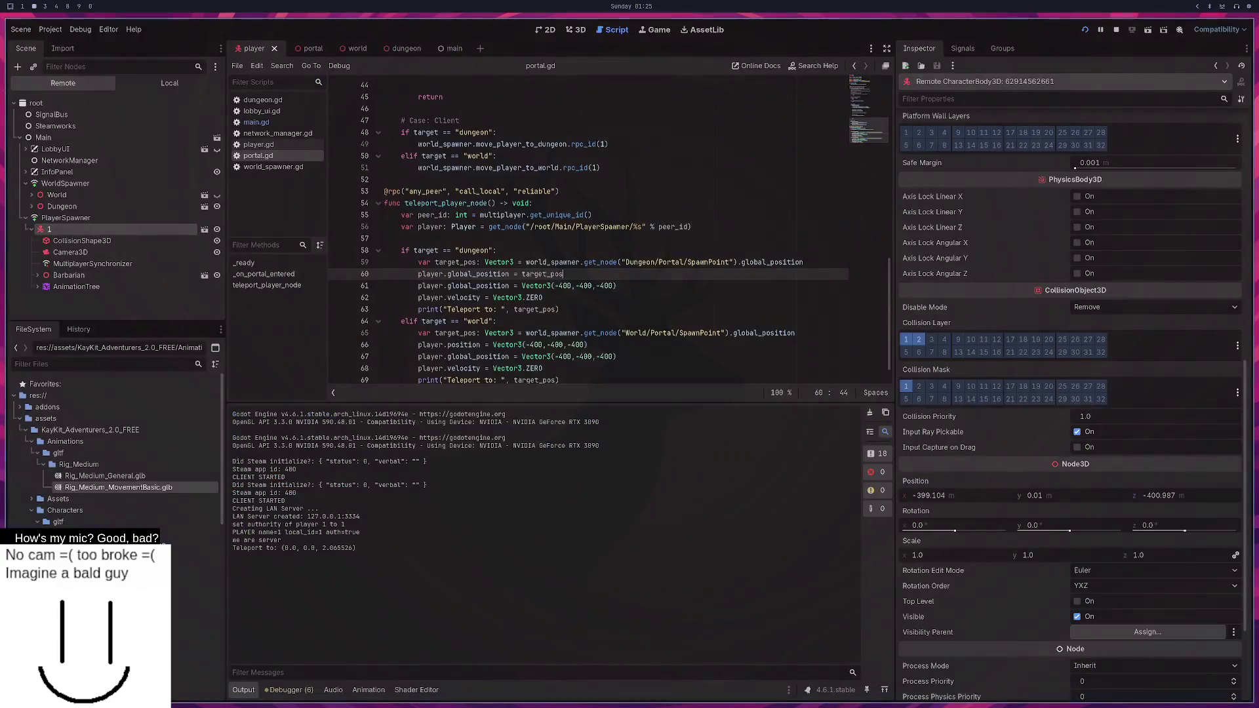
{"action": "key", "text": "super+3"}
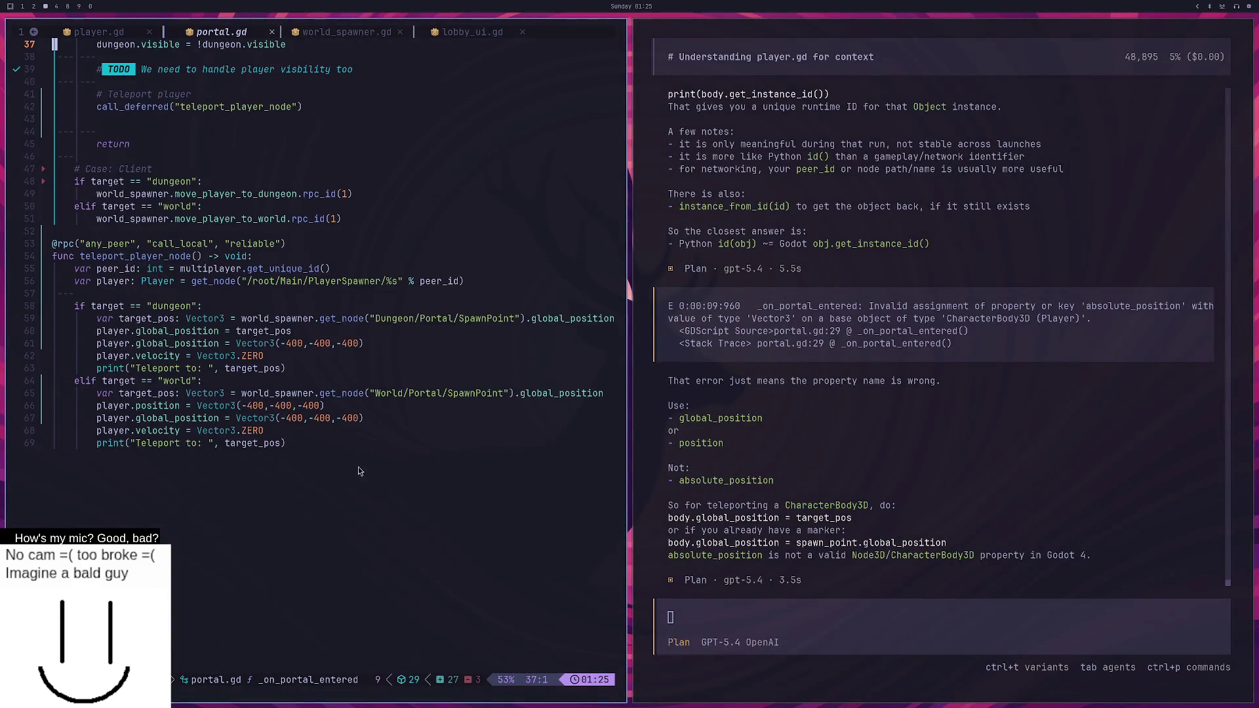
Delete the hard-coded Vector3(-400,-400,-400) position lines from both teleport branches.
{"action": "left_click", "coordinate": [343, 335]}
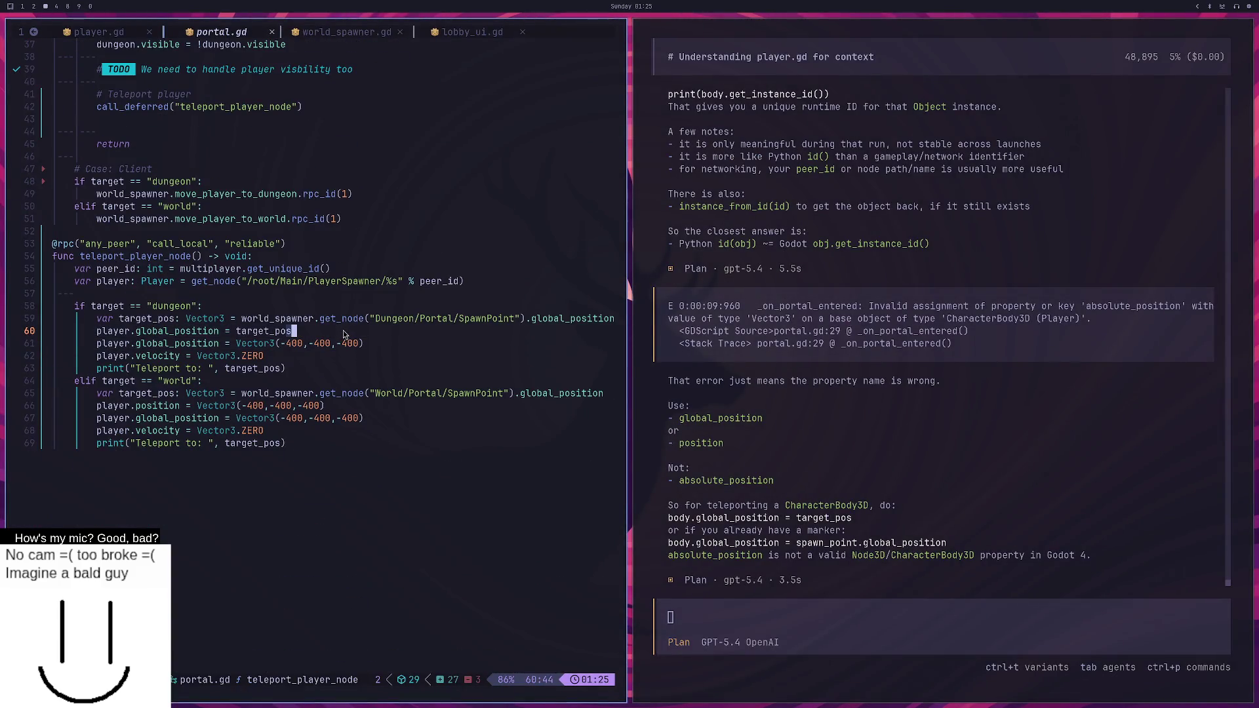
{"action": "key", "text": "Escape"}
{"action": "key", "text": "k"}
{"action": "key", "text": "j"}
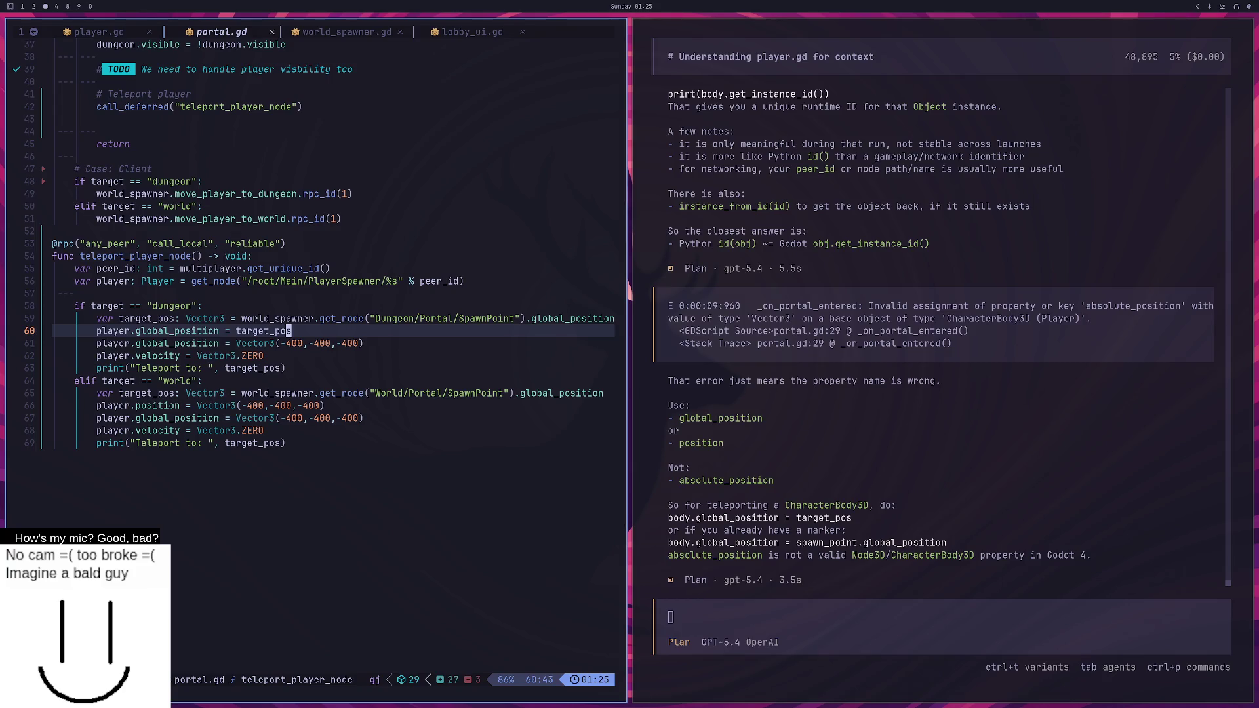
{"action": "key", "text": "j"}
{"action": "key", "text": "d"}
{"action": "key", "text": "d"}
{"action": "key", "text": "j"}
{"action": "key", "text": "j"}
{"action": "key", "text": "j"}
{"action": "key", "text": "d"}
{"action": "key", "text": "k"}
{"action": "key", "text": "k"}
{"action": "key", "text": "k"}
{"action": "key", "text": "k"}
Copy line 60's target_pos assignment into the world branch and save portal.gd.
{"action": "key", "text": "V"}
{"action": "key", "text": "y"}
{"action": "key", "text": "j"}
{"action": "key", "text": "j"}
{"action": "key", "text": "j"}
{"action": "type", "text": "p:w"}
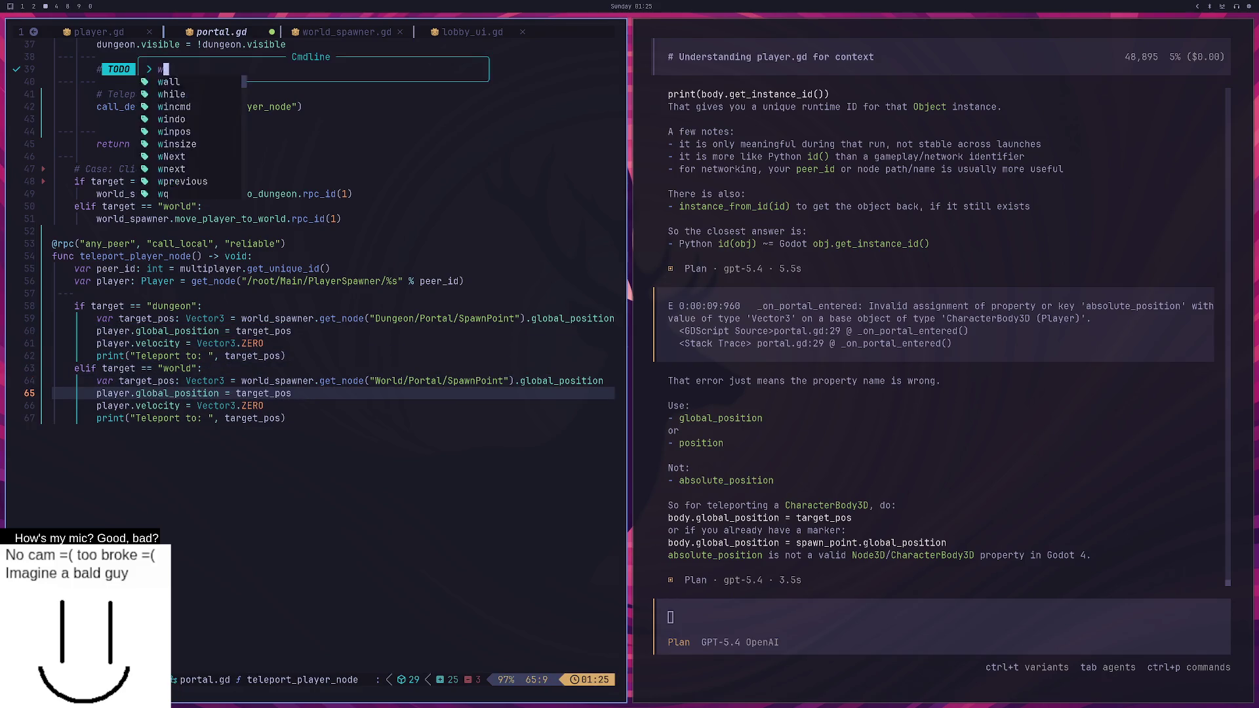
{"action": "key", "text": "Return"}
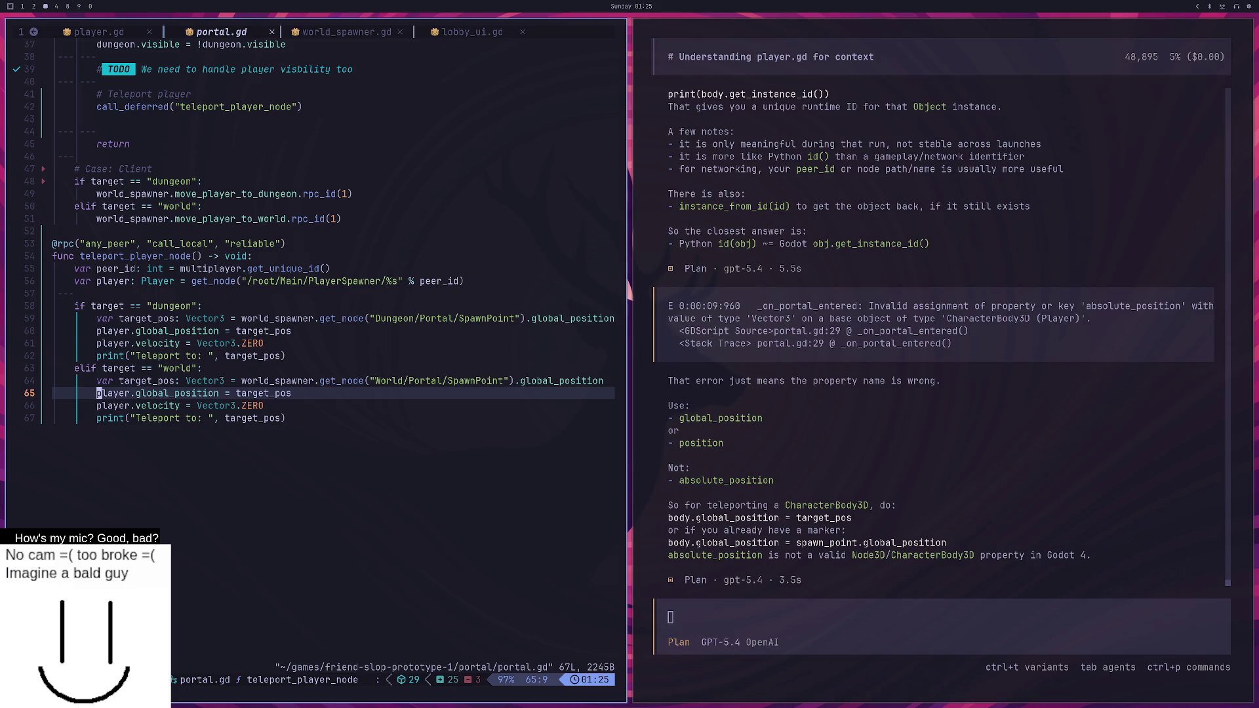
Move back to the top of portal.gd and switch to an empty desktop.
{"action": "key", "text": "k"}
{"action": "key", "text": "k"}
{"action": "key", "text": "k"}
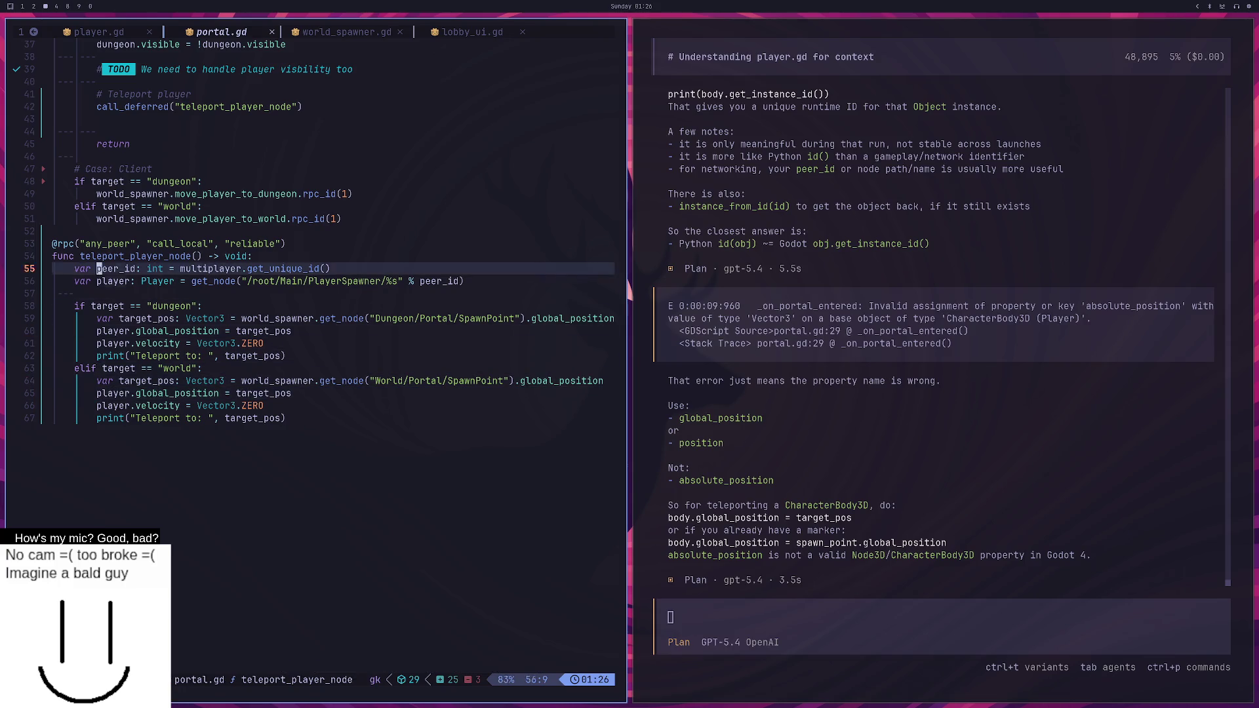
{"action": "key", "text": "k"}
{"action": "key", "text": "k"}
{"action": "key", "text": "k"}
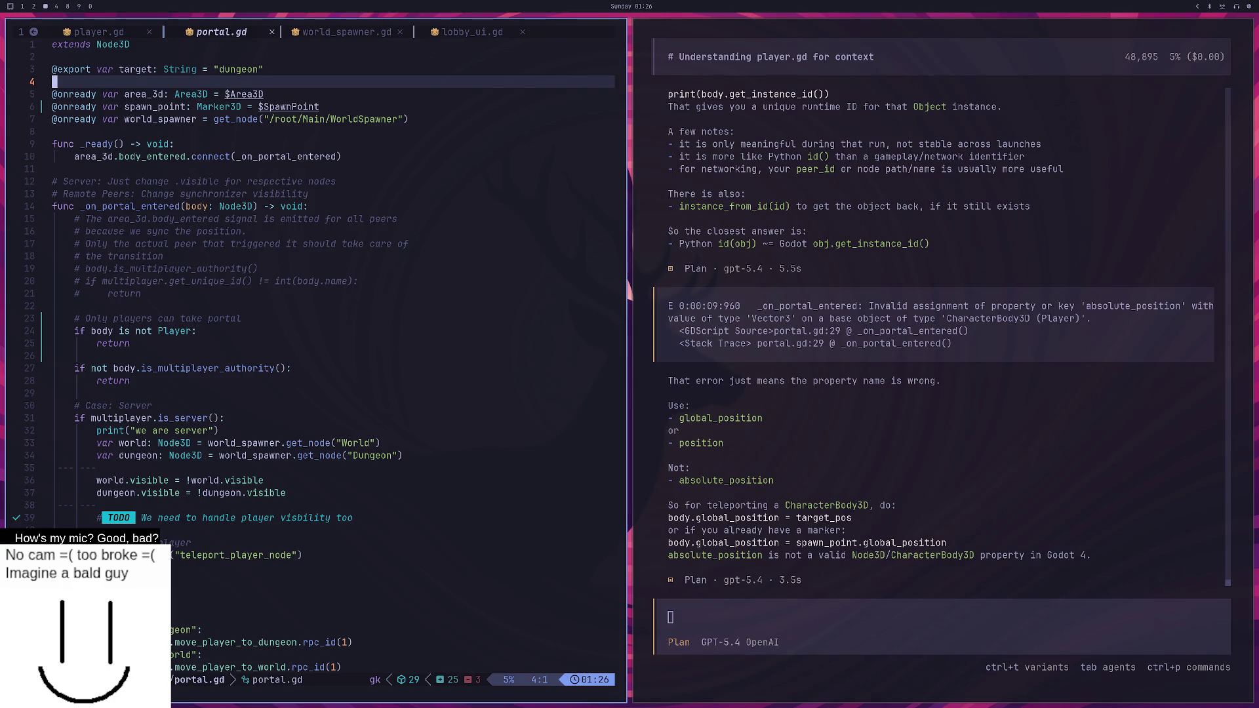
{"action": "key", "text": "super+4"}
{"action": "key", "text": "super+2"}
{"action": "key", "text": "super+5"}
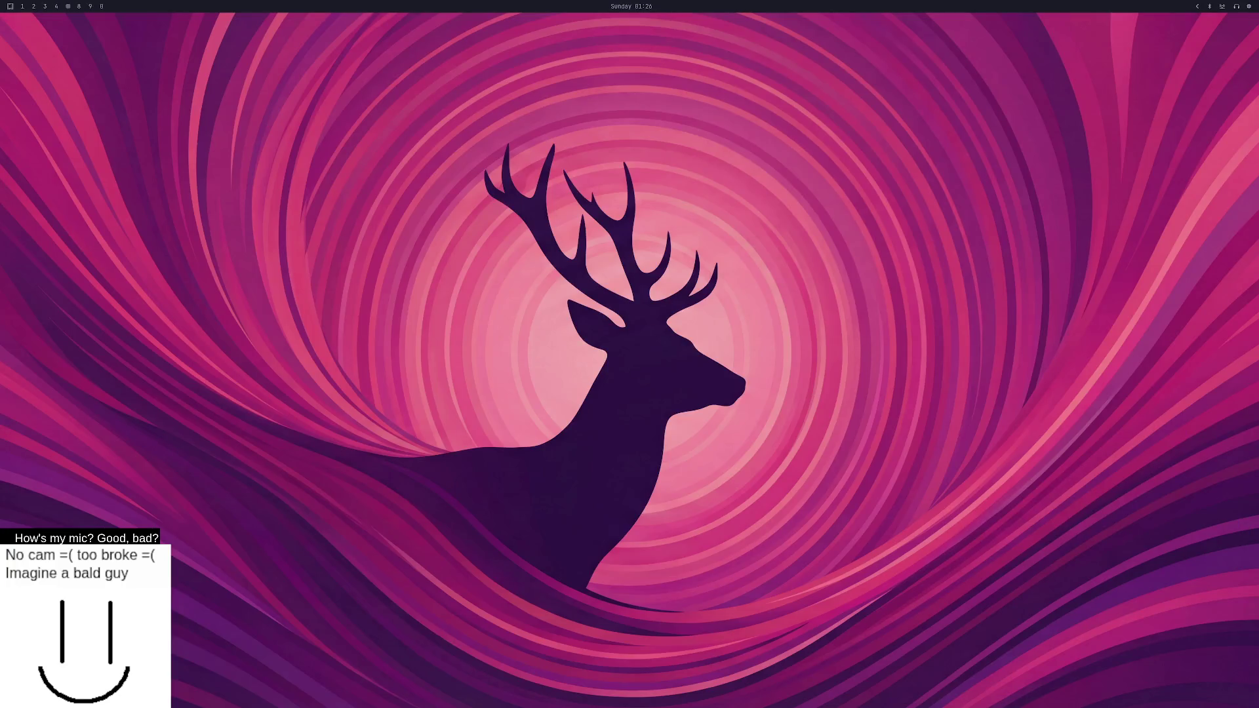
Read the replies in Discord's #quick-help channel, then return to the Godot editor.
{"action": "key", "text": "super+9"}
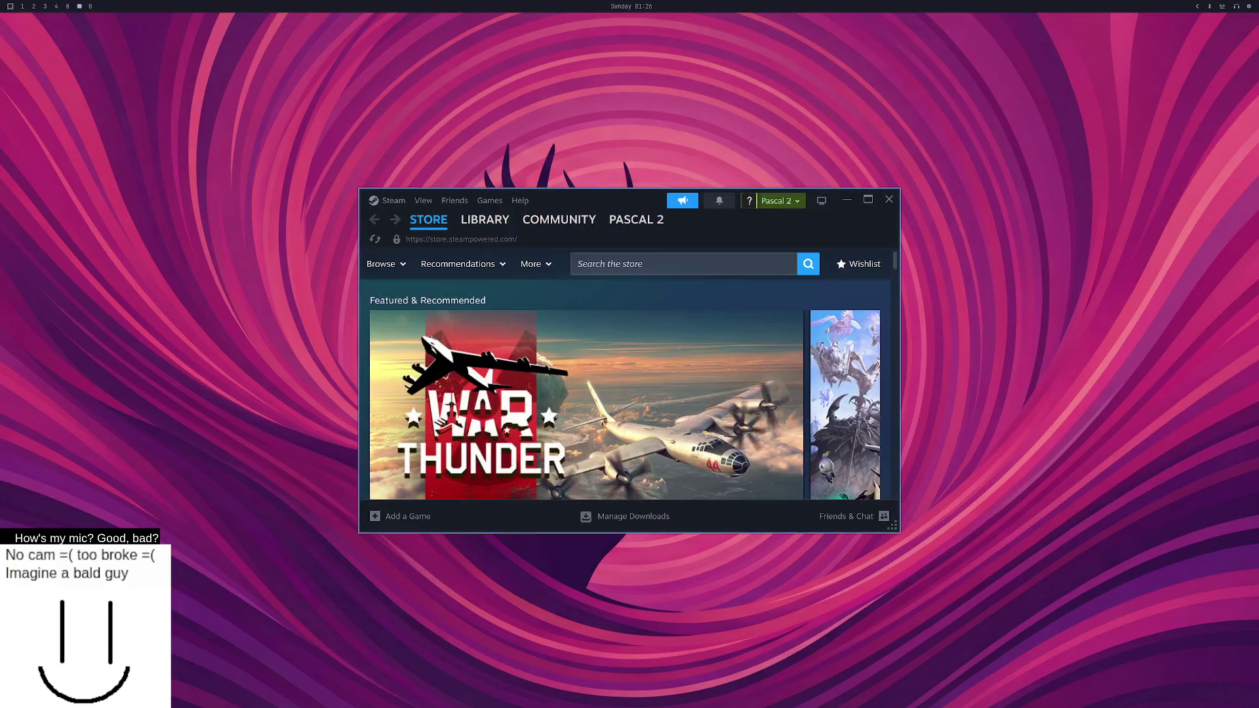
{"action": "key", "text": "super+8"}
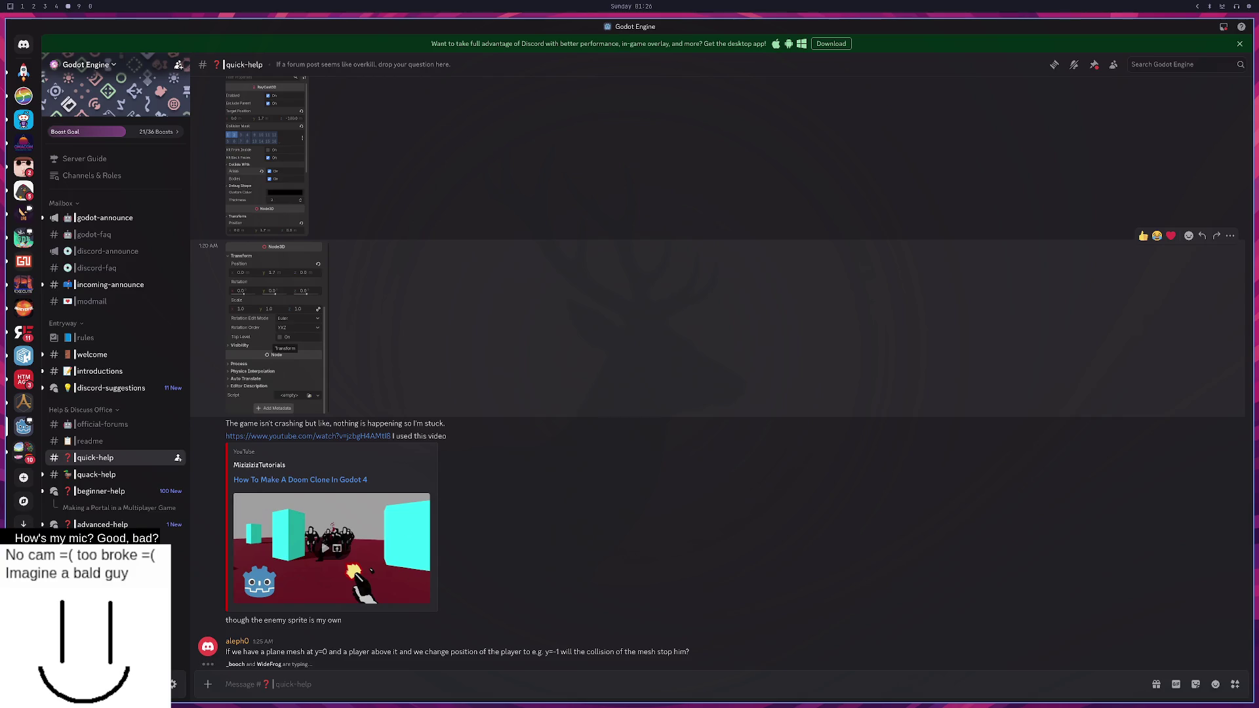
{"action": "key", "text": "super+2"}
{"action": "key", "text": "super+3"}
{"action": "key", "text": "super+2"}
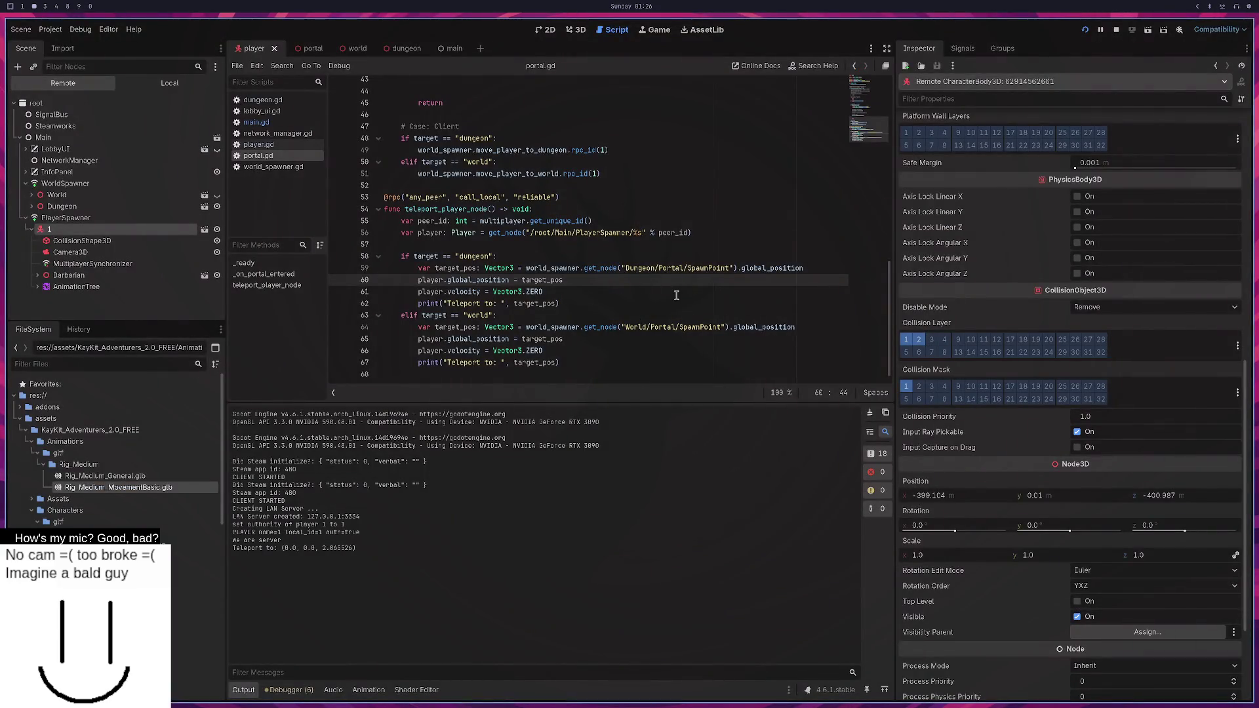
Open player.gd from the world scene, then show the portal scene's local tree.
{"action": "left_click", "coordinate": [359, 53]}
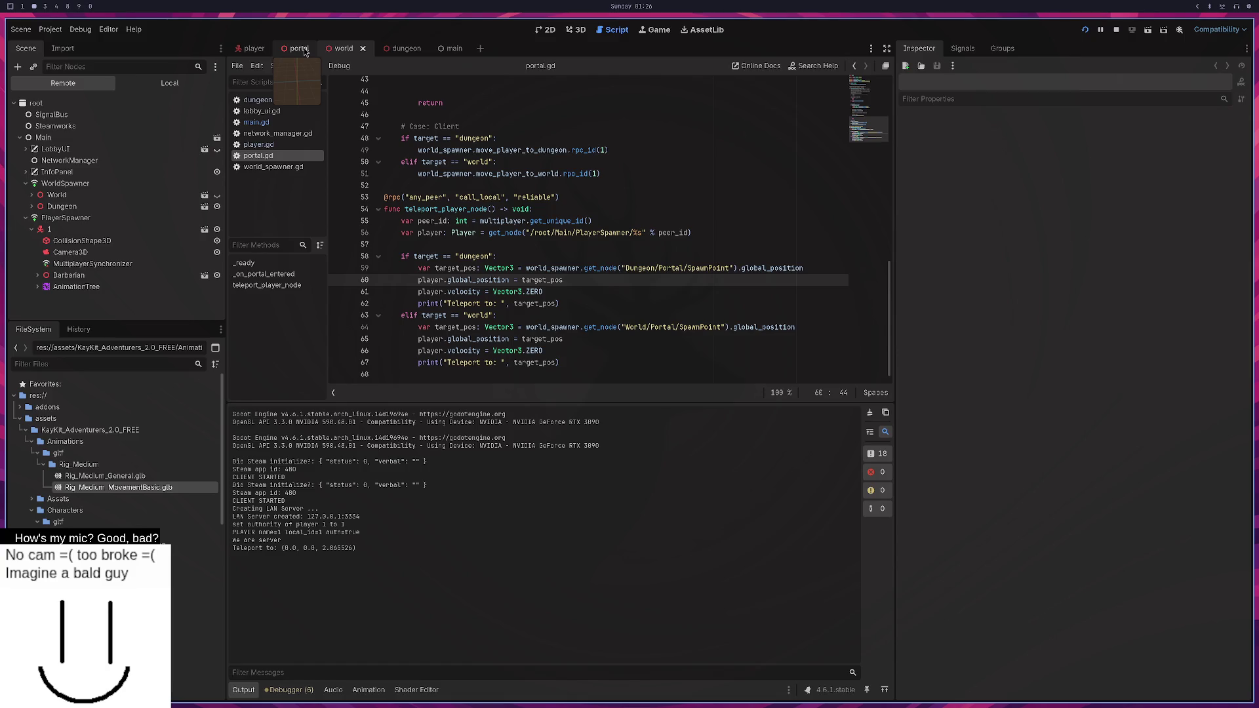
{"action": "left_click", "coordinate": [258, 144]}
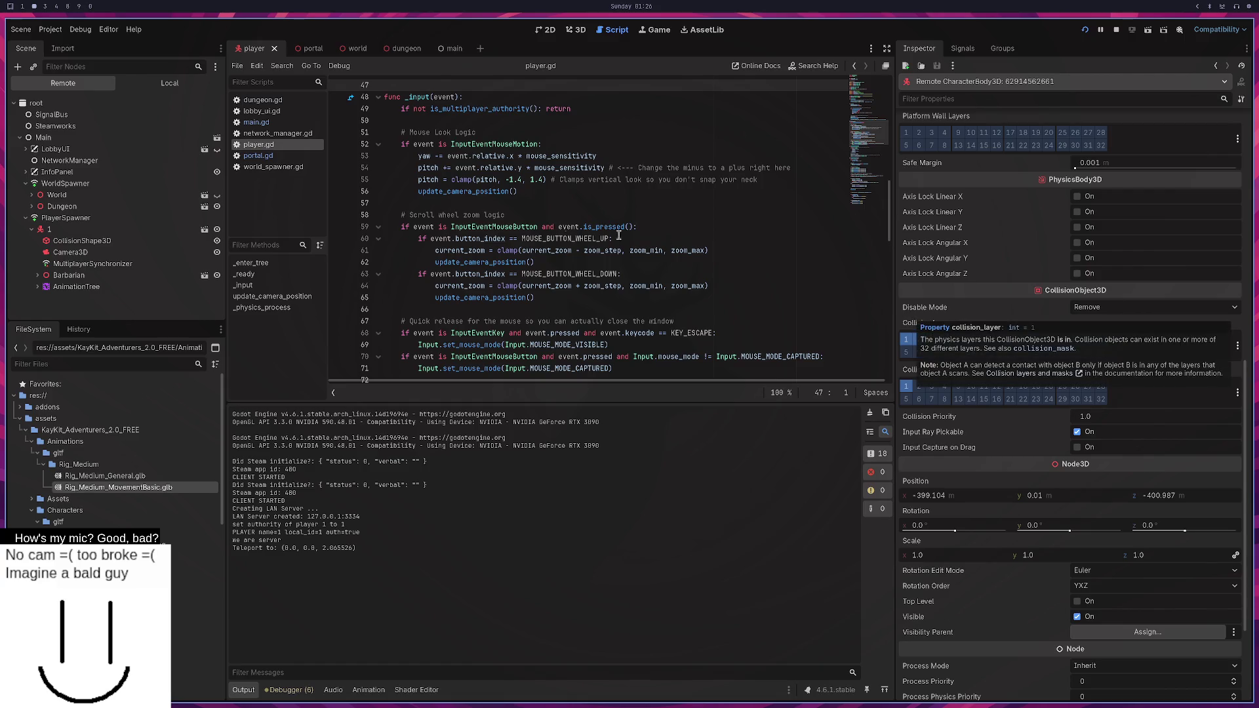
{"action": "left_click", "coordinate": [311, 51]}
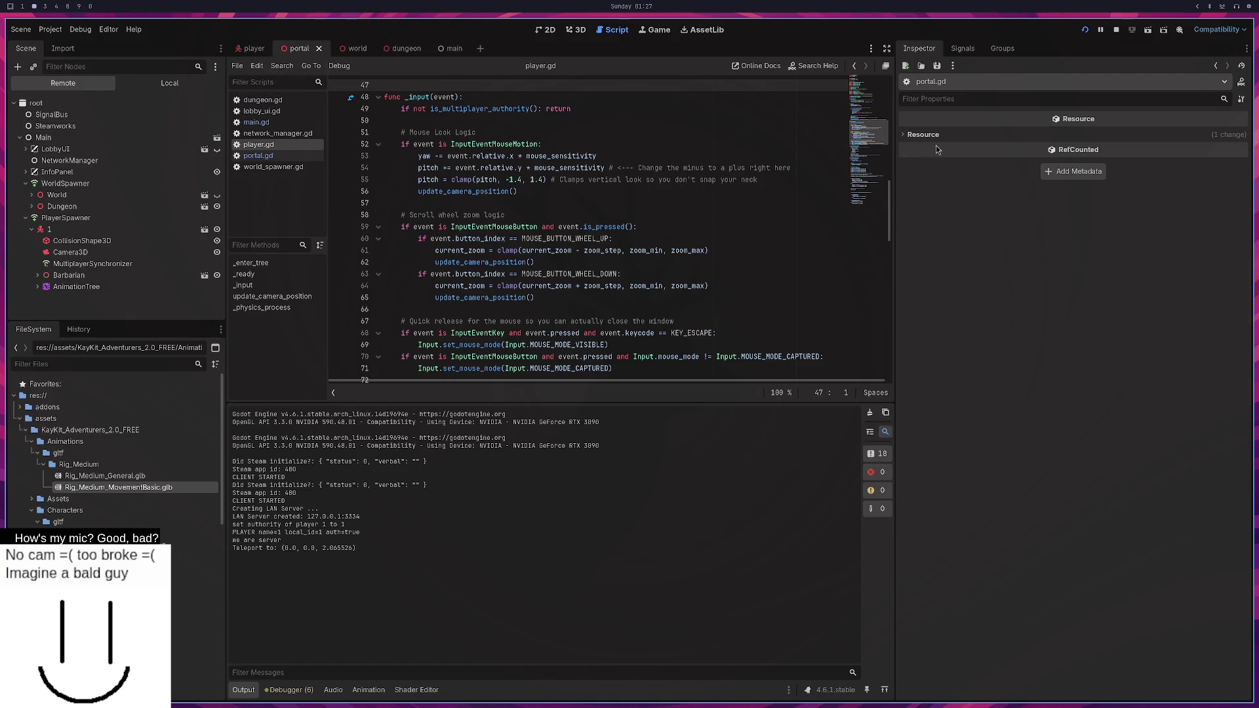
{"action": "left_click", "coordinate": [165, 84]}
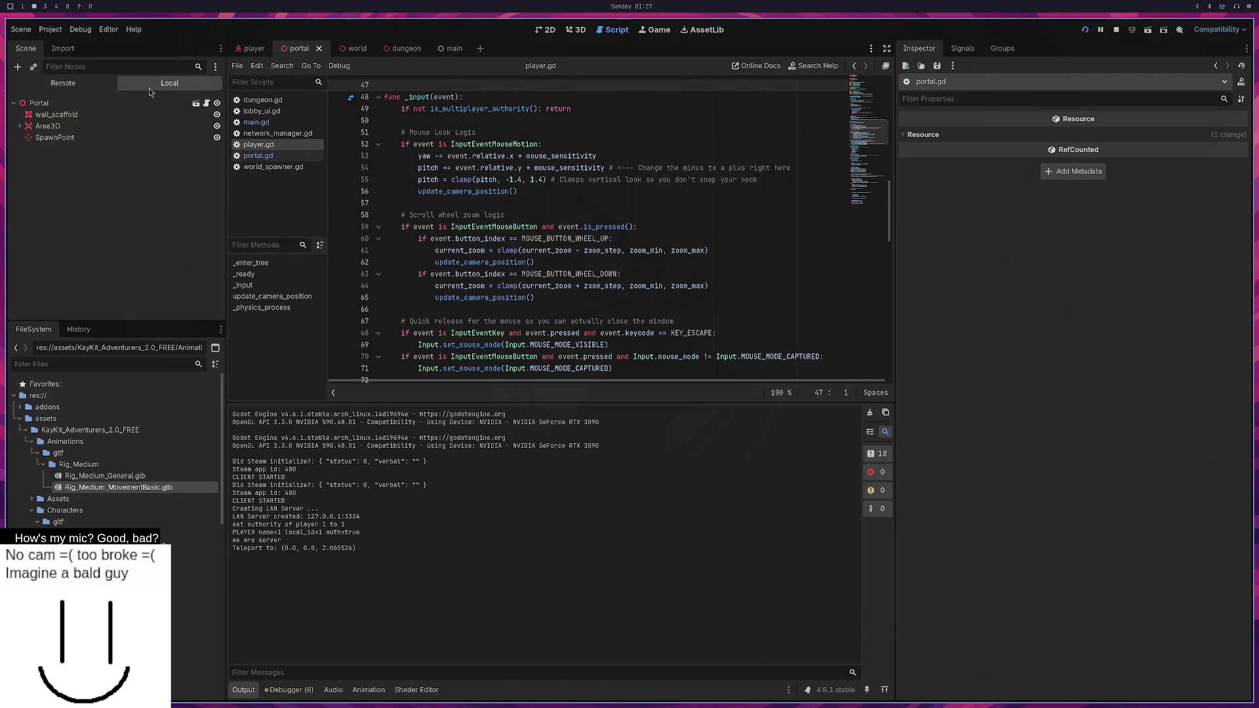
Filter the player scene's Inspector by 'layer' to see its collision layers.
{"action": "left_click", "coordinate": [90, 105]}
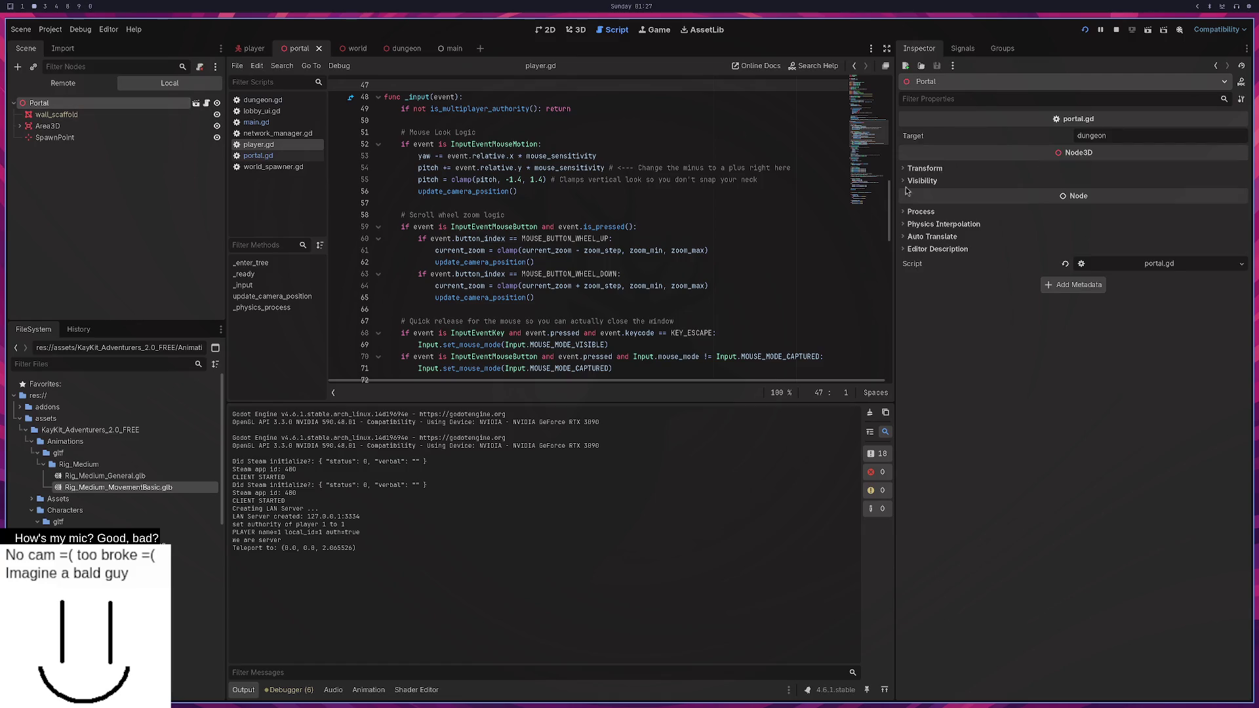
{"action": "left_click", "coordinate": [249, 51]}
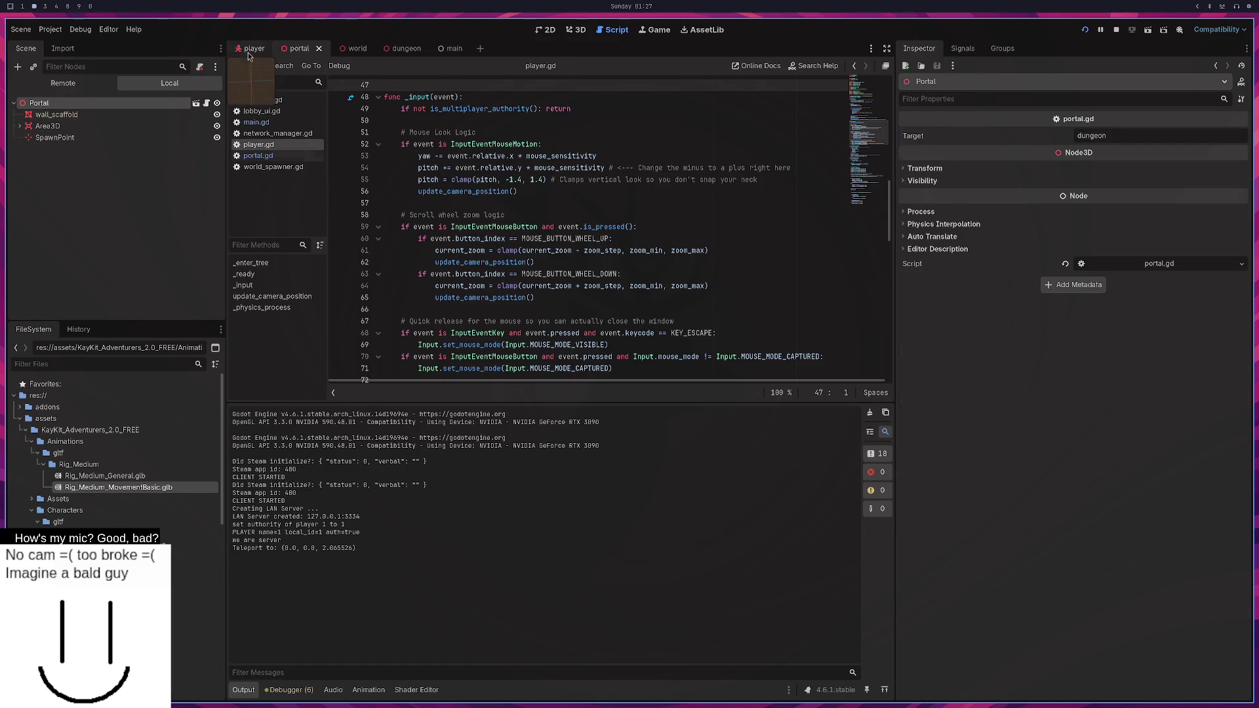
{"action": "left_click", "coordinate": [947, 99]}
{"action": "type", "text": "layer"}
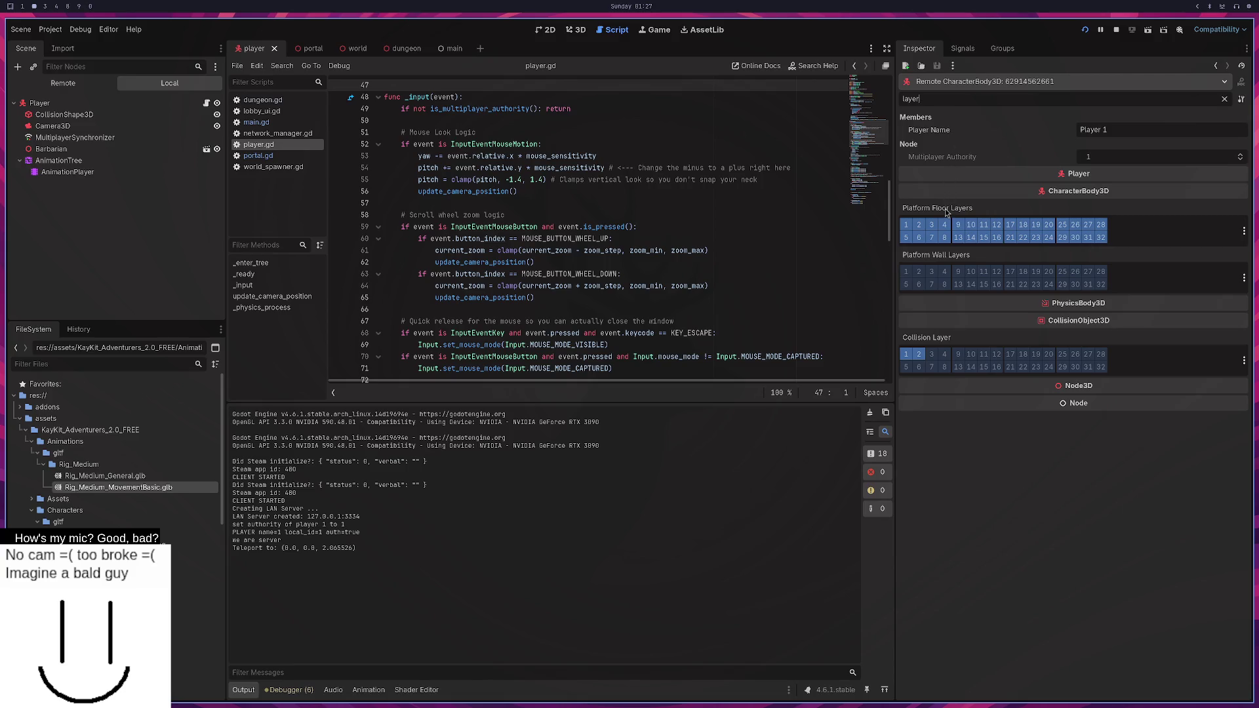
{"action": "mouse_move", "coordinate": [946, 212]}
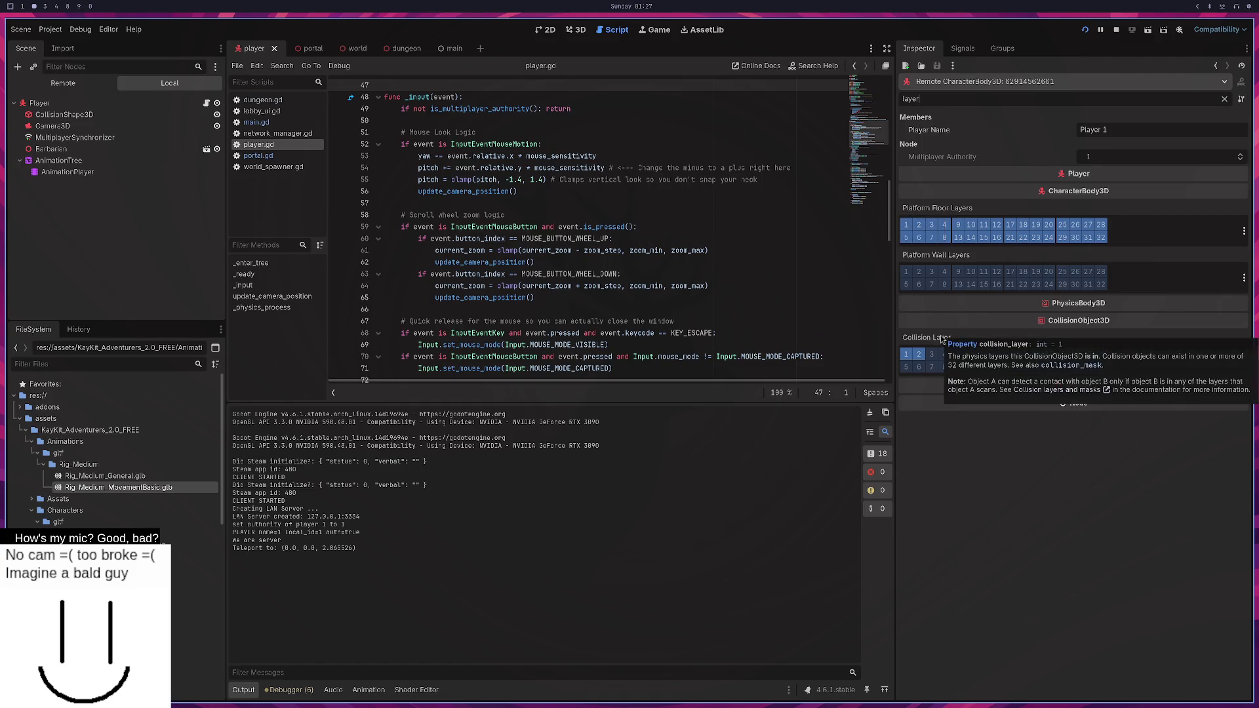
Check the portal Area3D's collision layer, then return to the player scene.
{"action": "left_click", "coordinate": [305, 48]}
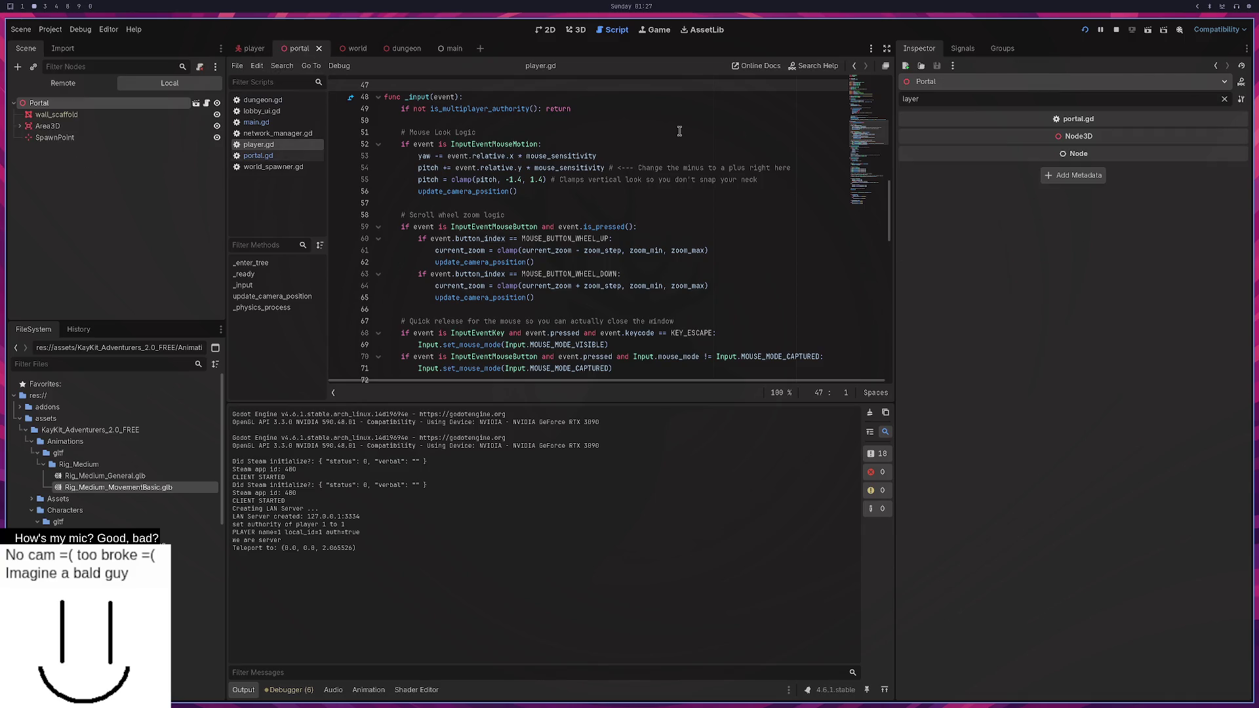
{"action": "double_click", "coordinate": [946, 101]}
{"action": "left_click", "coordinate": [110, 125]}
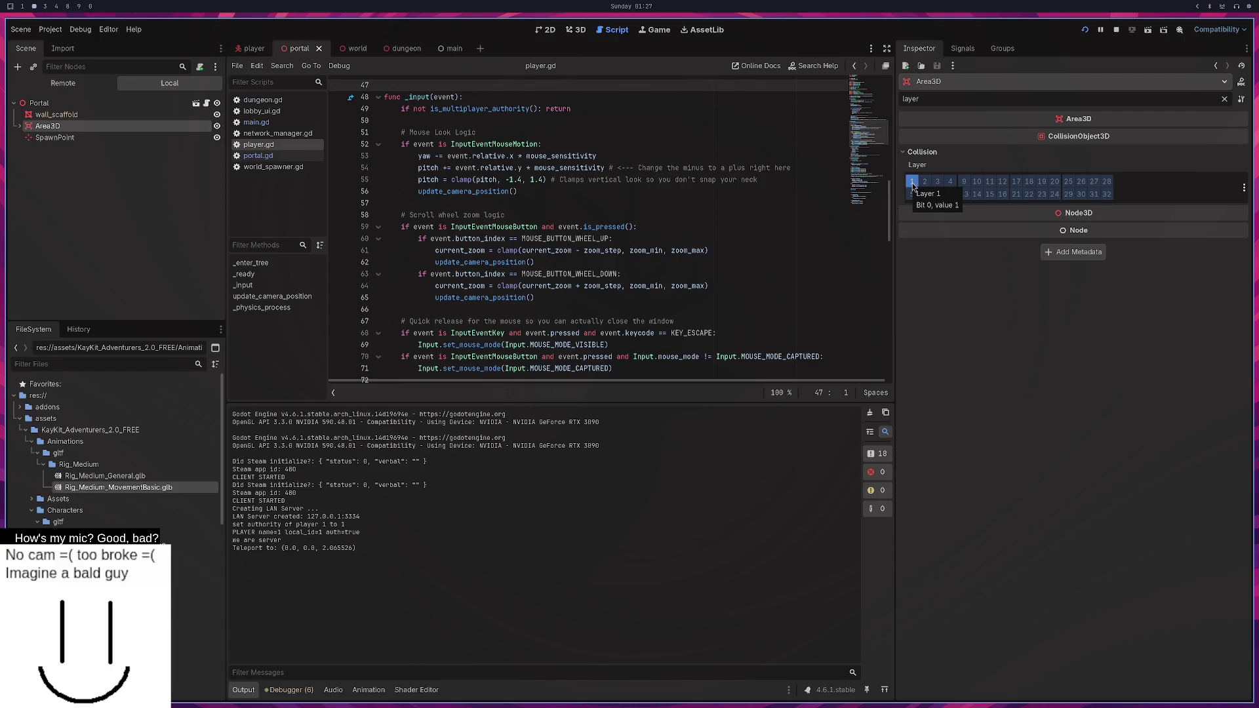
{"action": "left_click", "coordinate": [256, 50]}
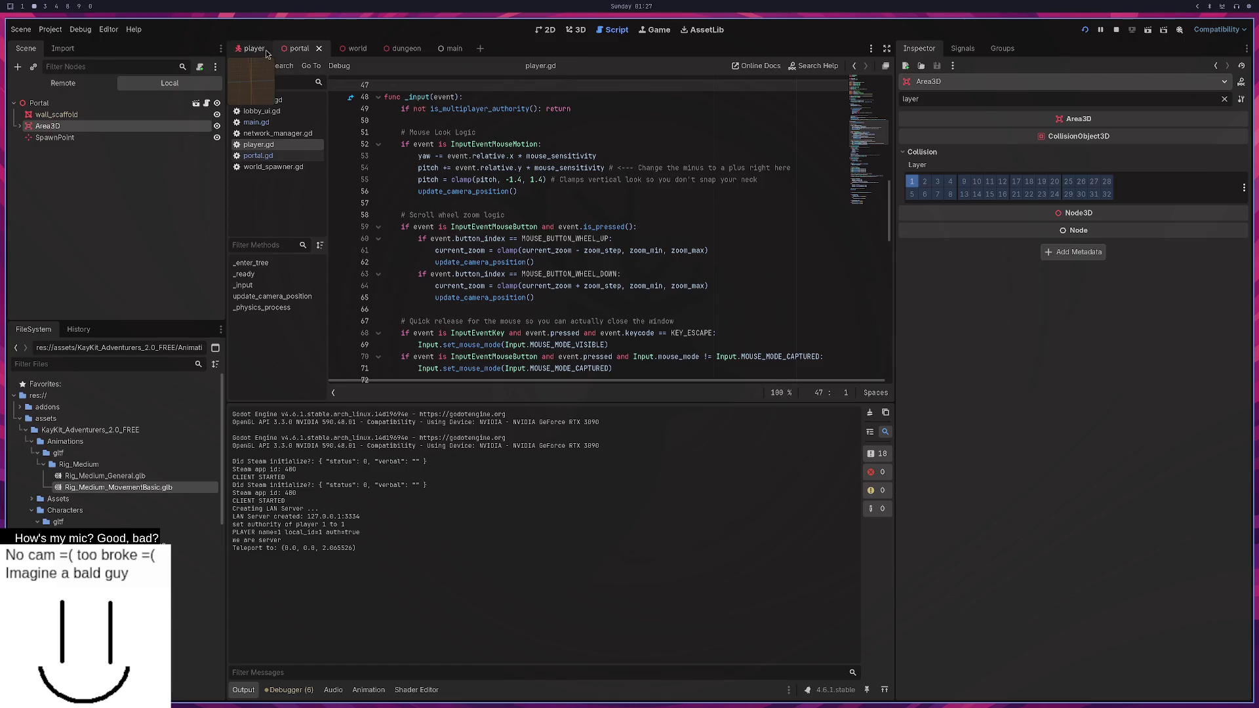
{"action": "left_click", "coordinate": [286, 51]}
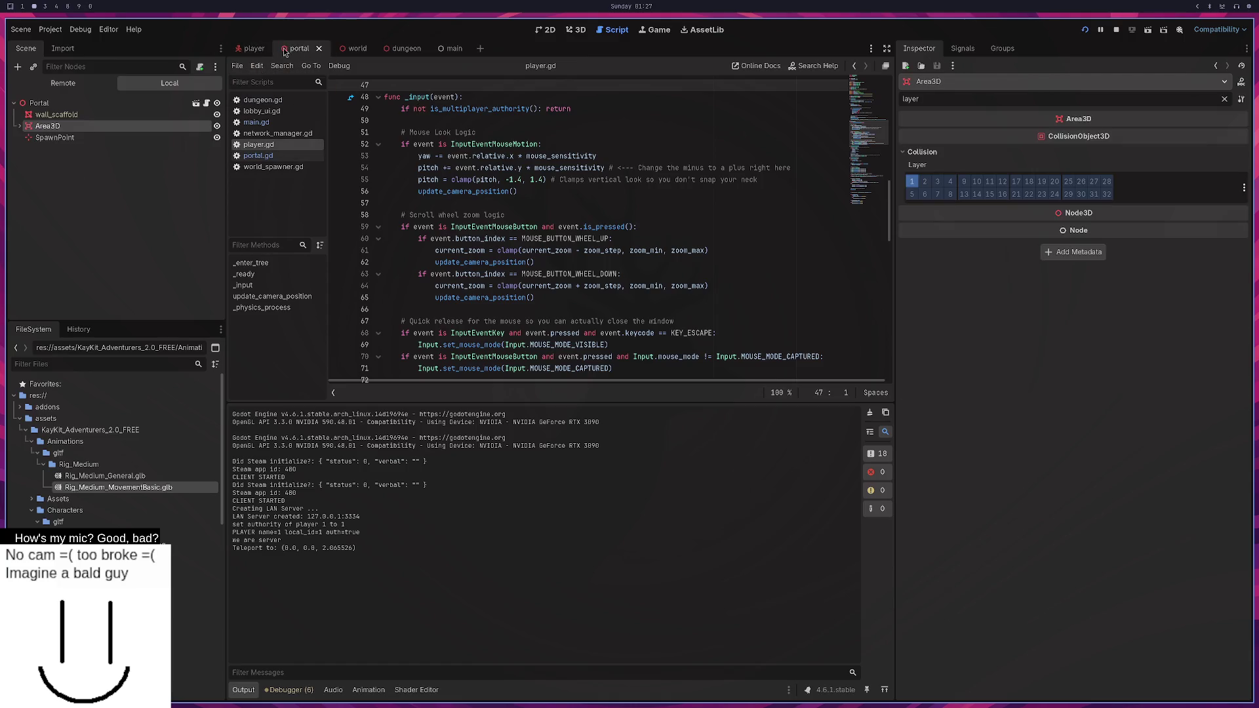
{"action": "left_click", "coordinate": [254, 50]}
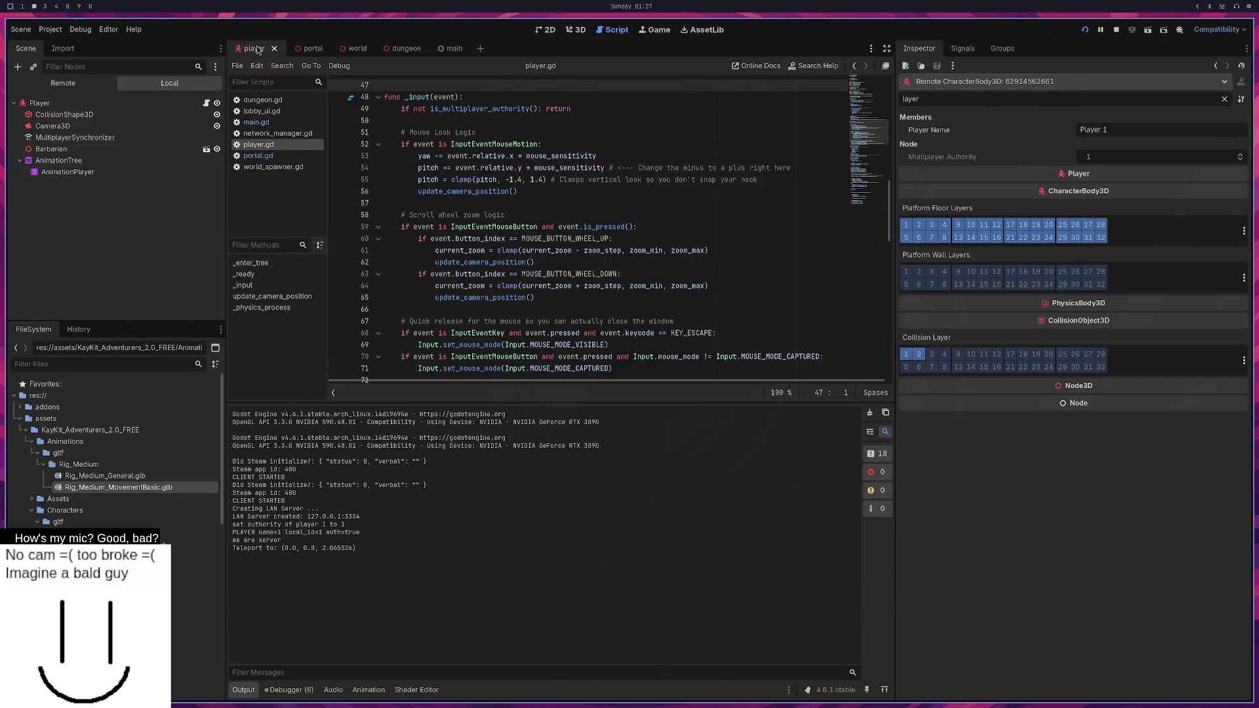
Filter by 'mask' and check CollisionShape3D, Camera3D and MultiplayerSynchronizer.
{"action": "double_click", "coordinate": [944, 98]}
{"action": "type", "text": "mask"}
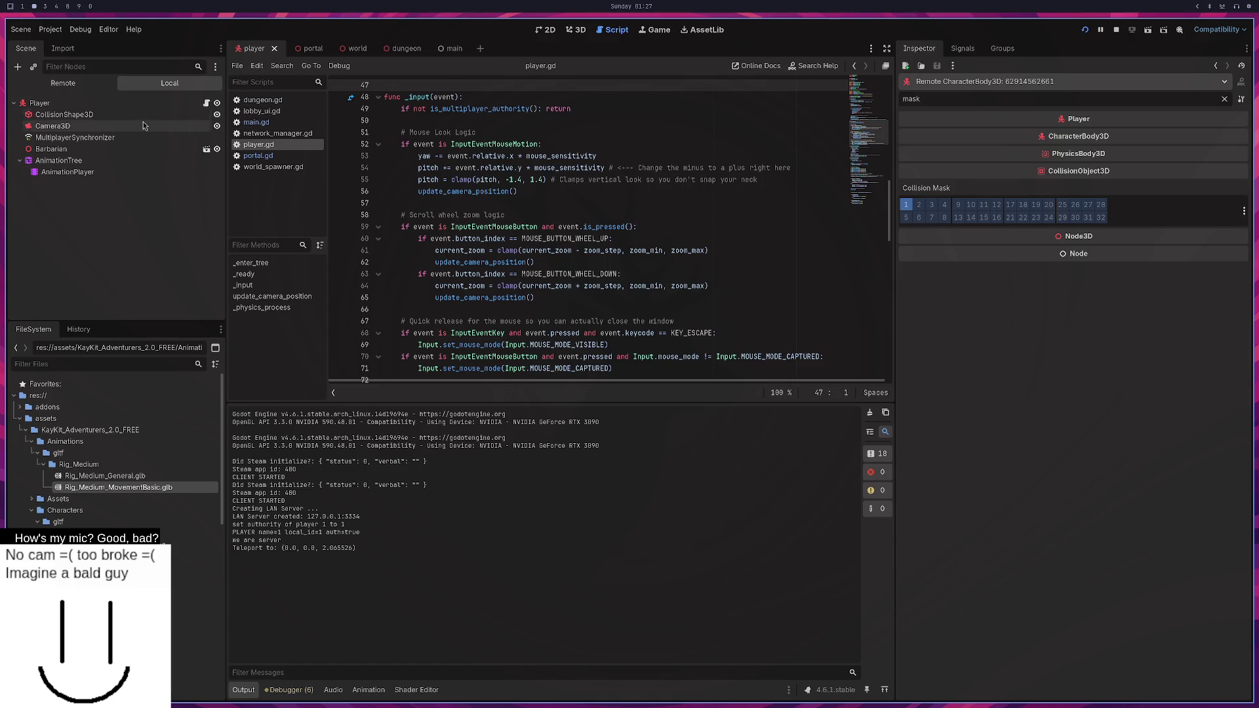
{"action": "left_click", "coordinate": [109, 116]}
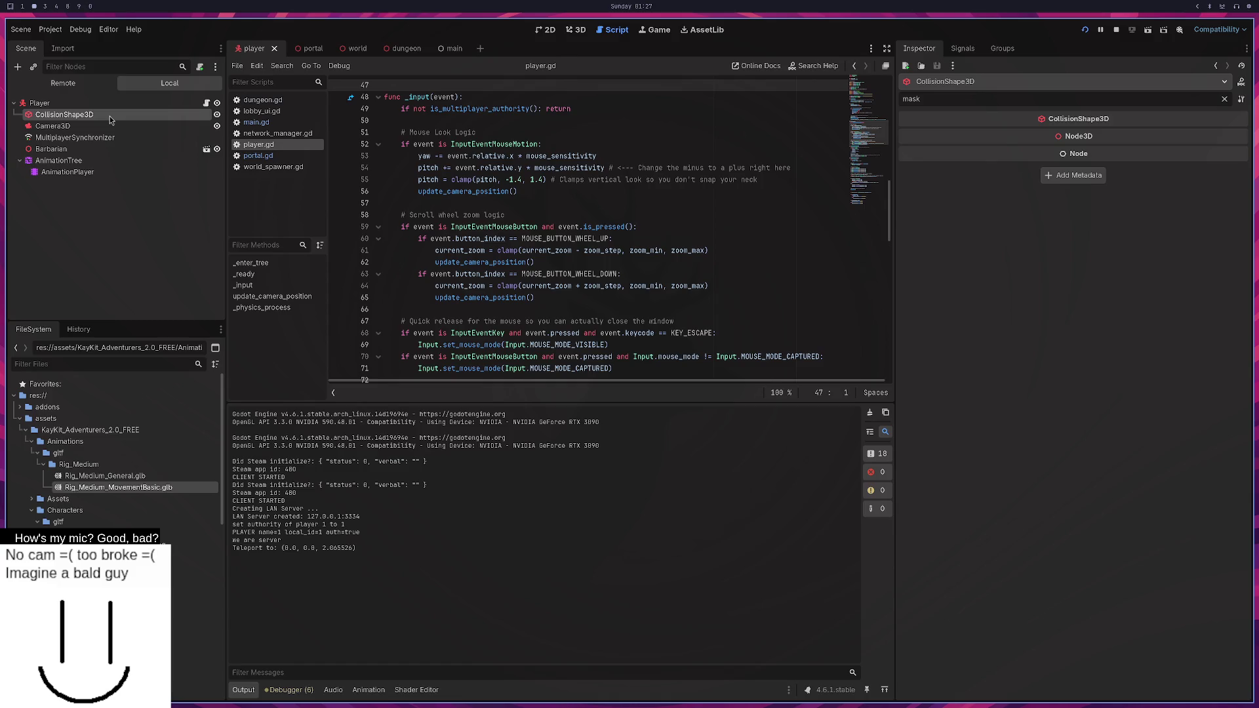
{"action": "left_click", "coordinate": [102, 125]}
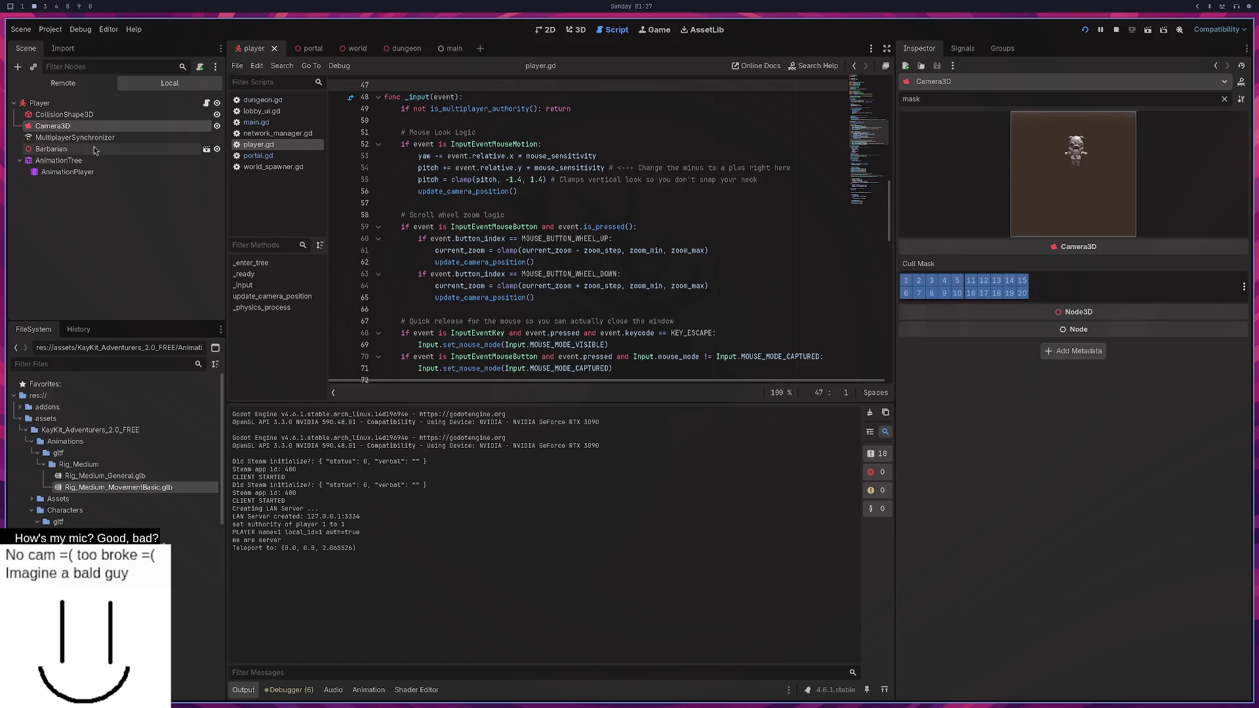
{"action": "left_click", "coordinate": [92, 137]}
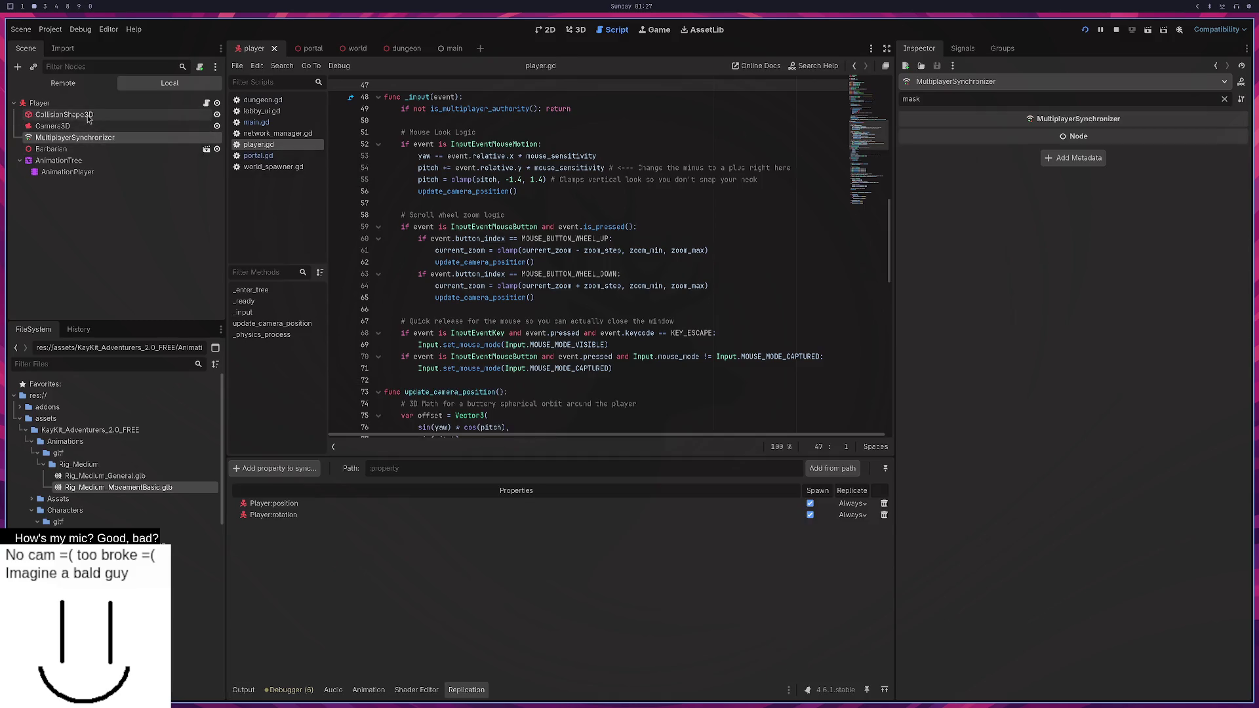
{"action": "left_click", "coordinate": [88, 117]}
Filter by 'layer' to view the Player node's collision layers.
{"action": "left_click", "coordinate": [996, 97]}
{"action": "type", "text": "layer"}
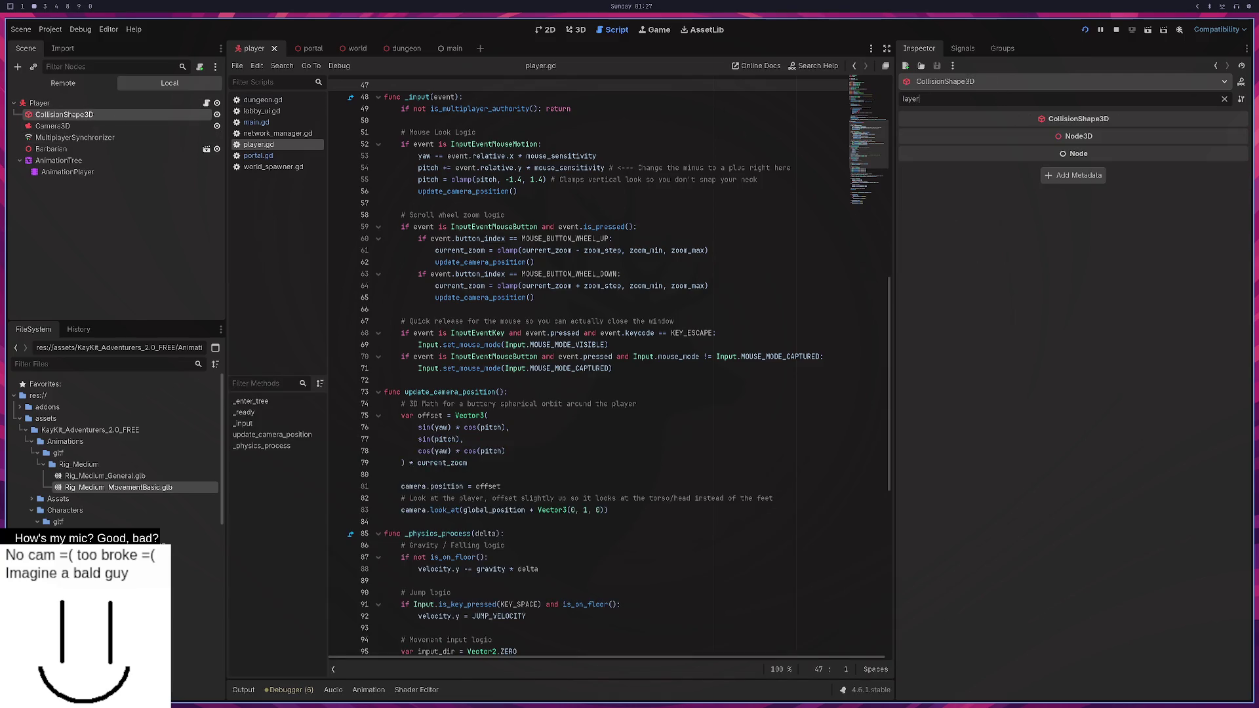
{"action": "left_click", "coordinate": [41, 103]}
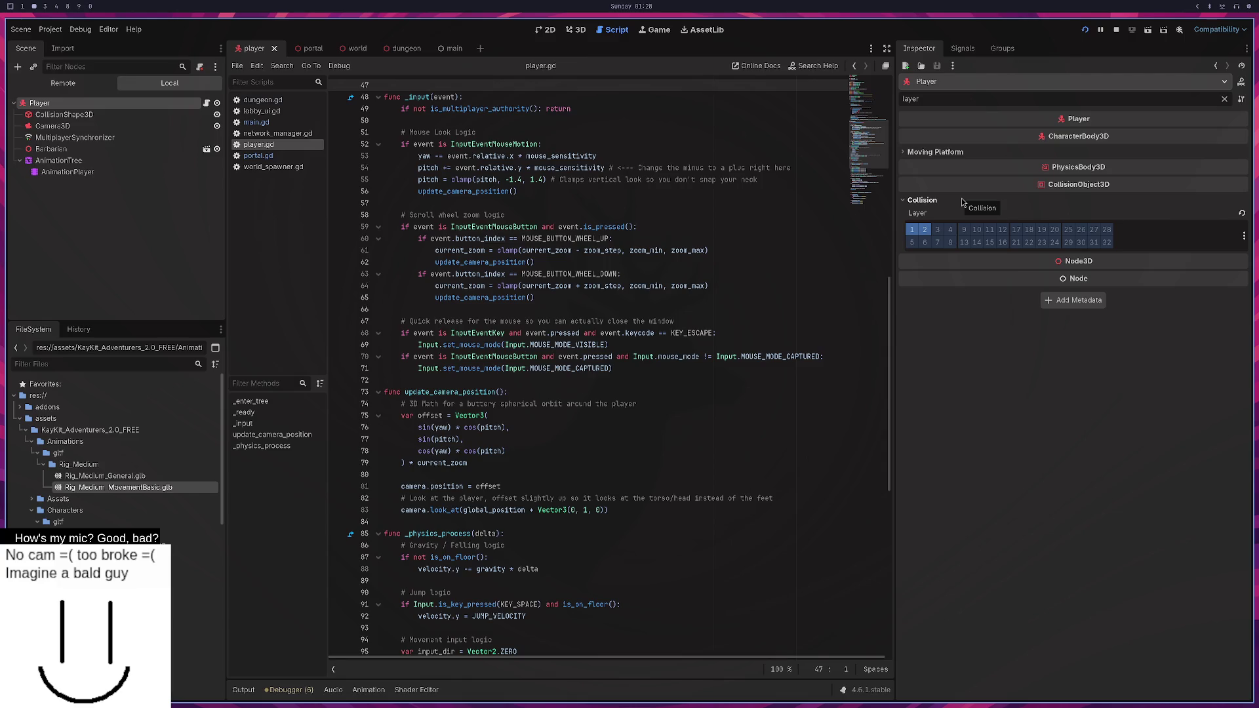
{"action": "key", "text": "alt+Tab"}
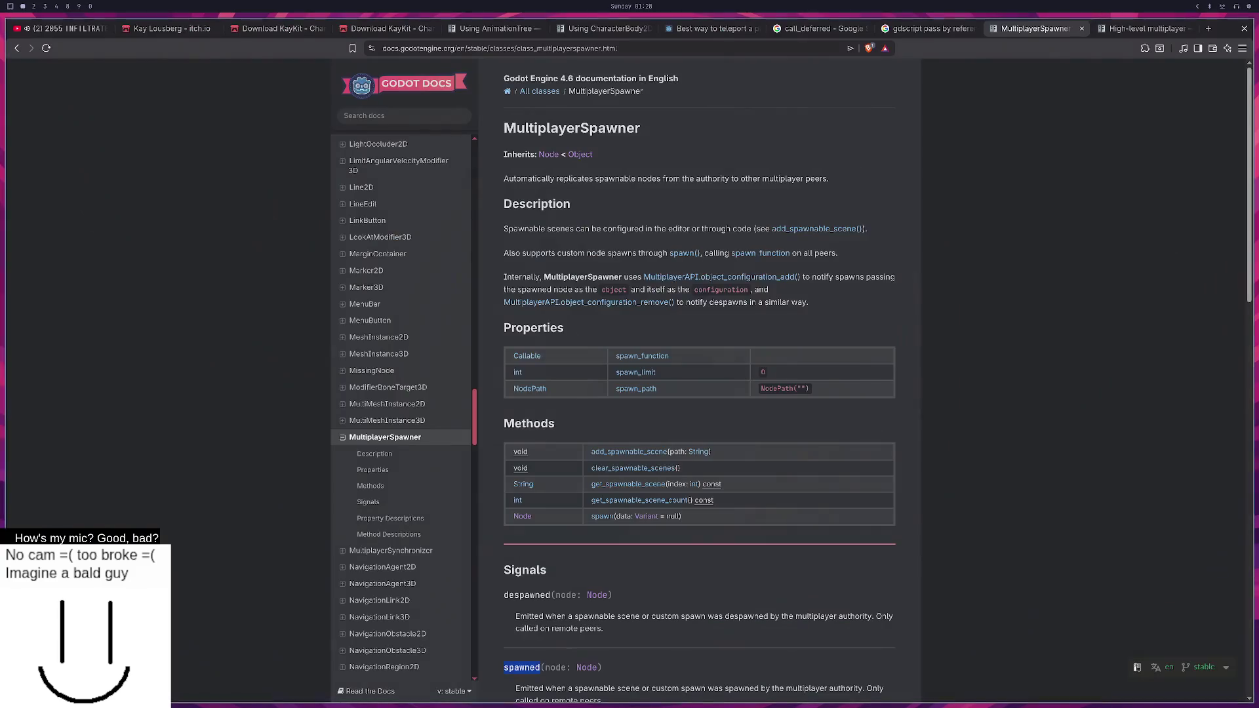
Ask the opencode chat 'collision layer vs mask 1 sentence', then go back to Godot.
{"action": "key", "text": "alt+Tab"}
{"action": "key", "text": "alt+Tab"}
{"action": "key", "text": "super+3"}
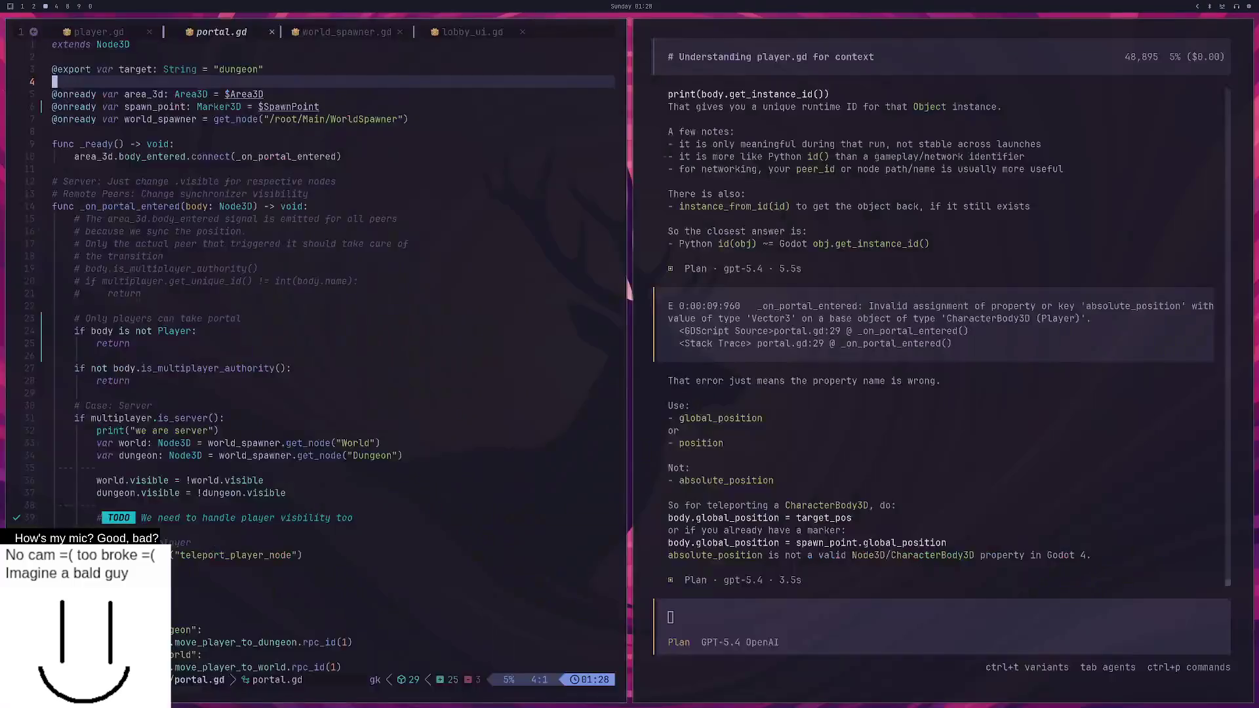
{"action": "type", "text": "co"}
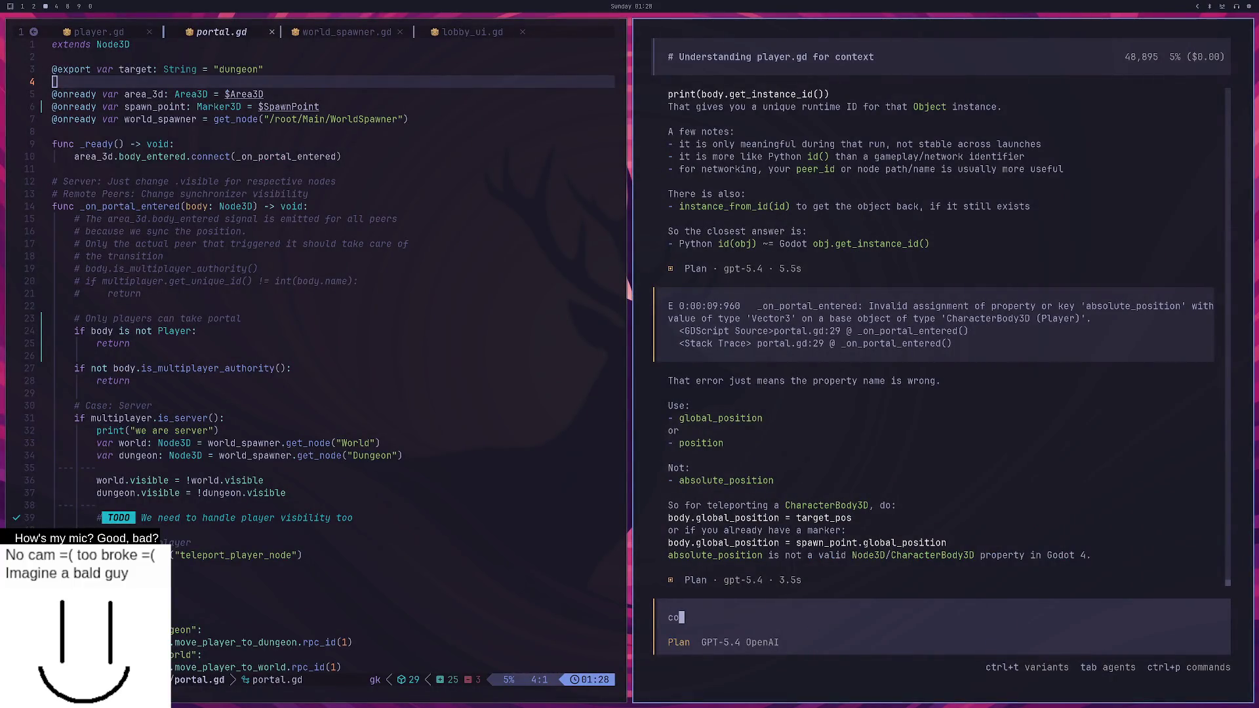
{"action": "type", "text": "llision layer vs mask 1 sen"}
{"action": "type", "text": "tence al"}
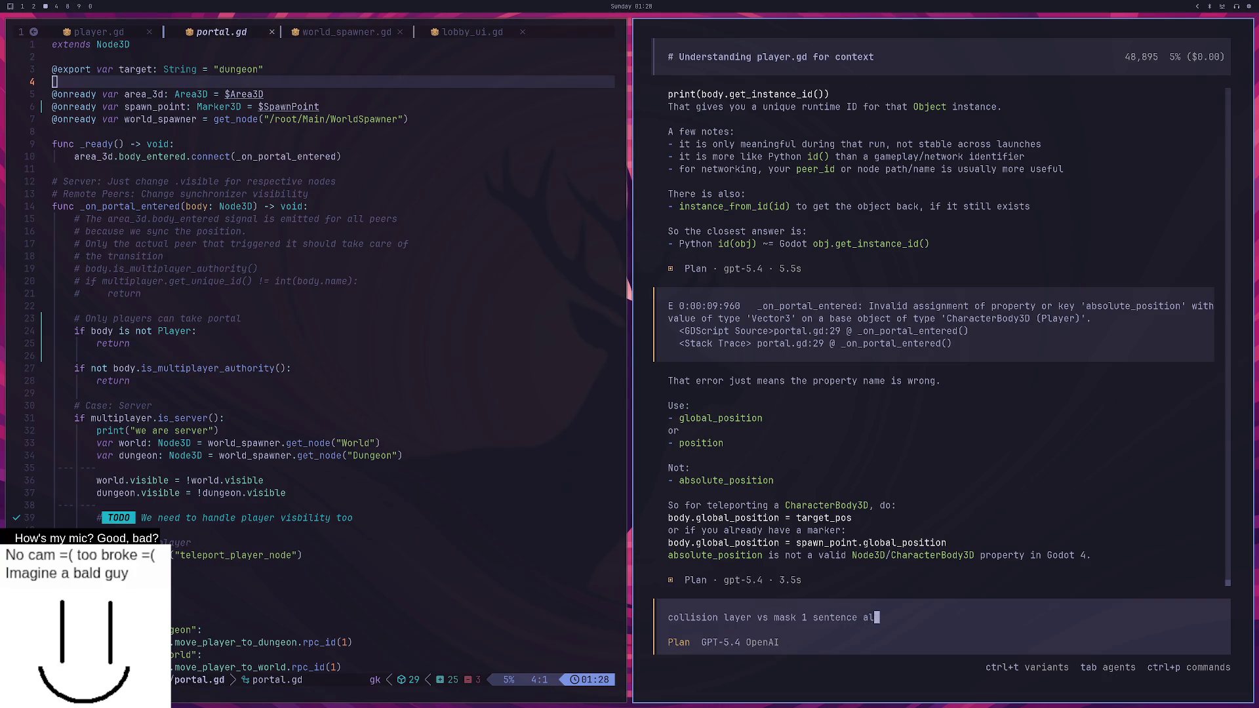
{"action": "key", "text": "Return"}
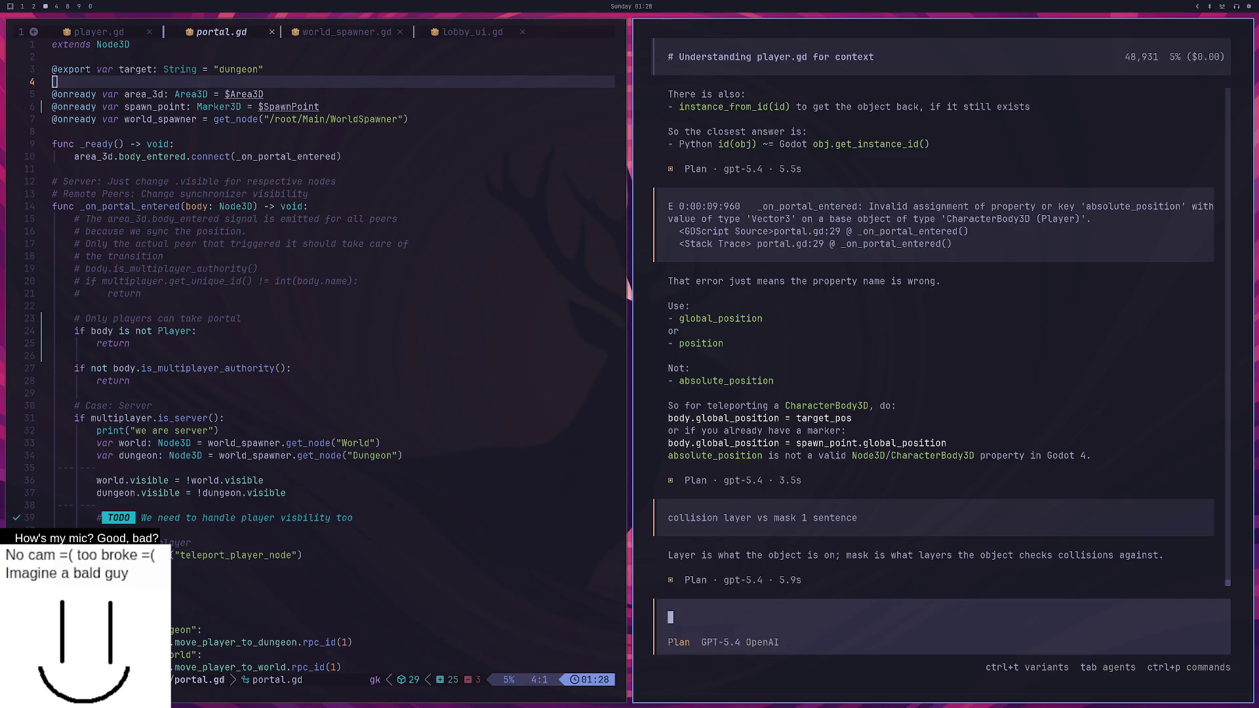
{"action": "key", "text": "super+2"}
{"action": "key", "text": "super+2"}
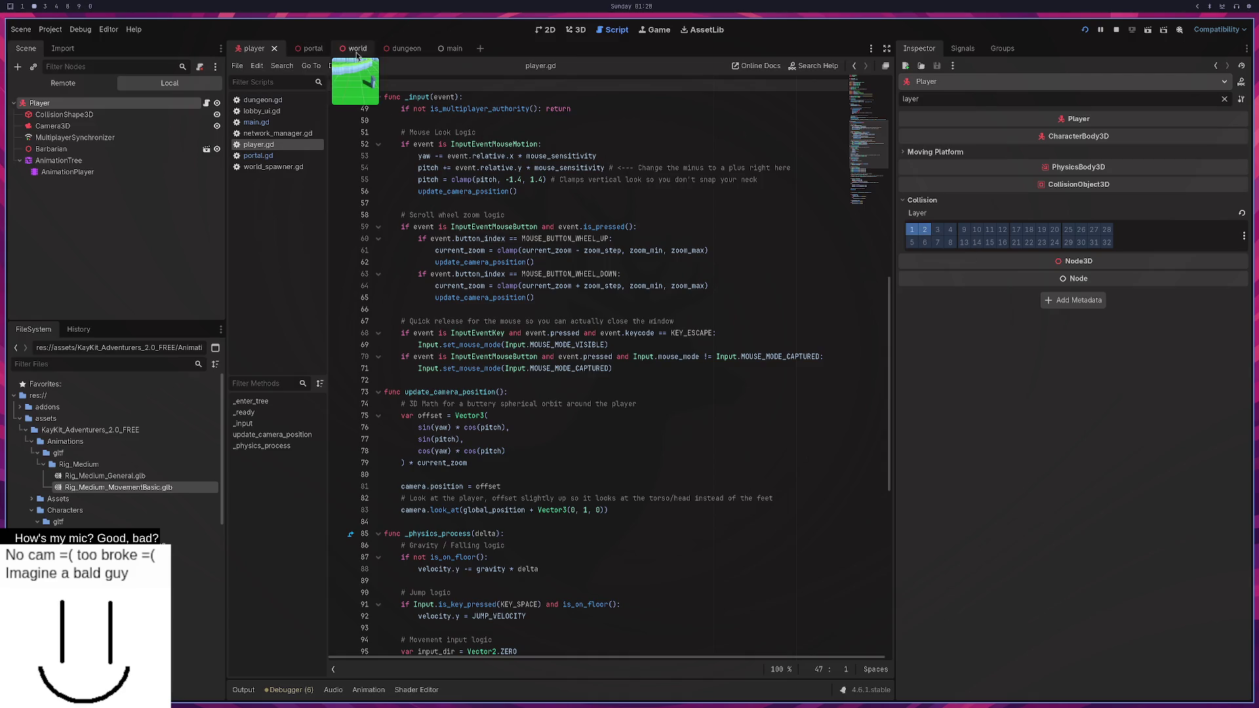
{"action": "left_click", "coordinate": [388, 52]}
Check the Dungeon root node's mask and layer properties through the Inspector filter.
{"action": "double_click", "coordinate": [928, 98]}
{"action": "type", "text": "mask"}
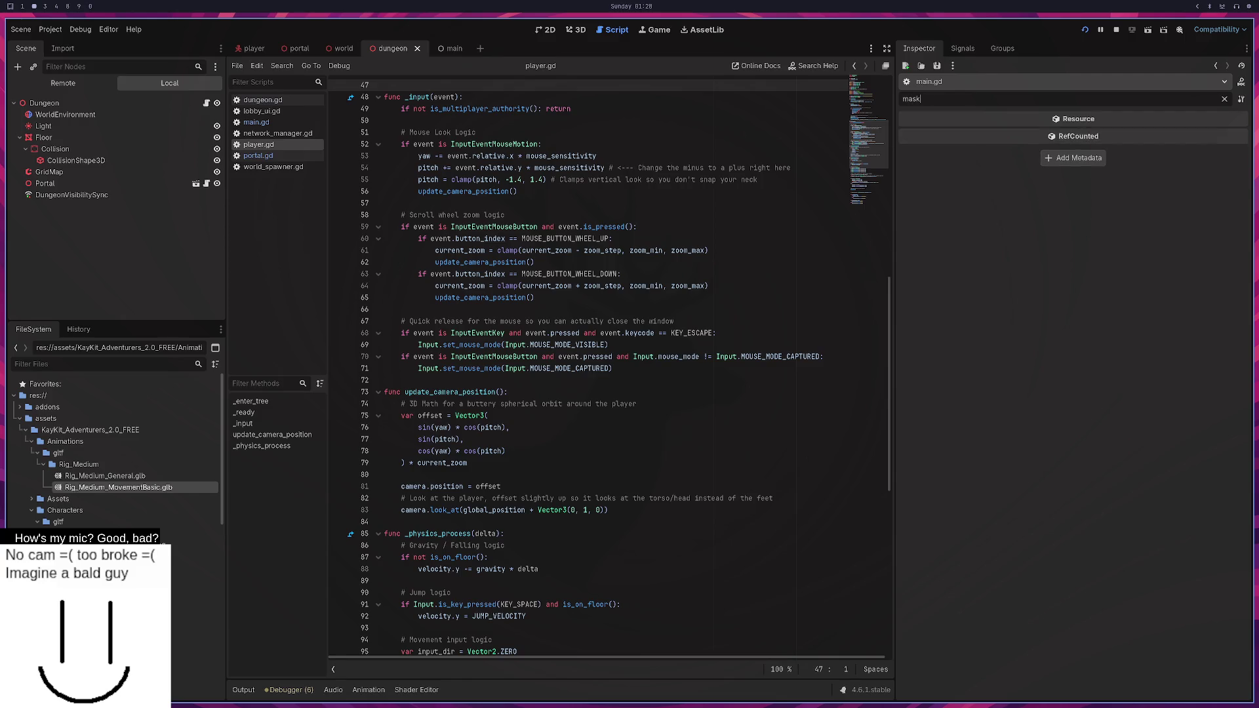
{"action": "left_click", "coordinate": [104, 109]}
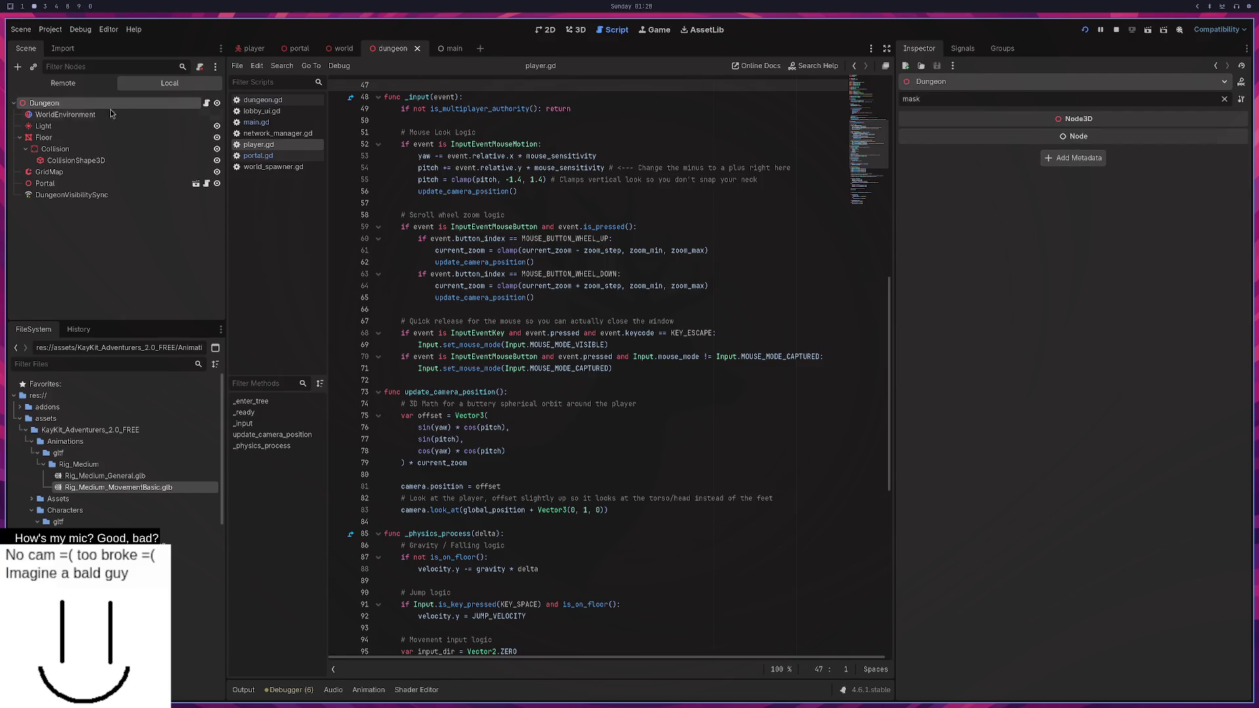
{"action": "double_click", "coordinate": [1004, 101]}
{"action": "type", "text": "layer"}
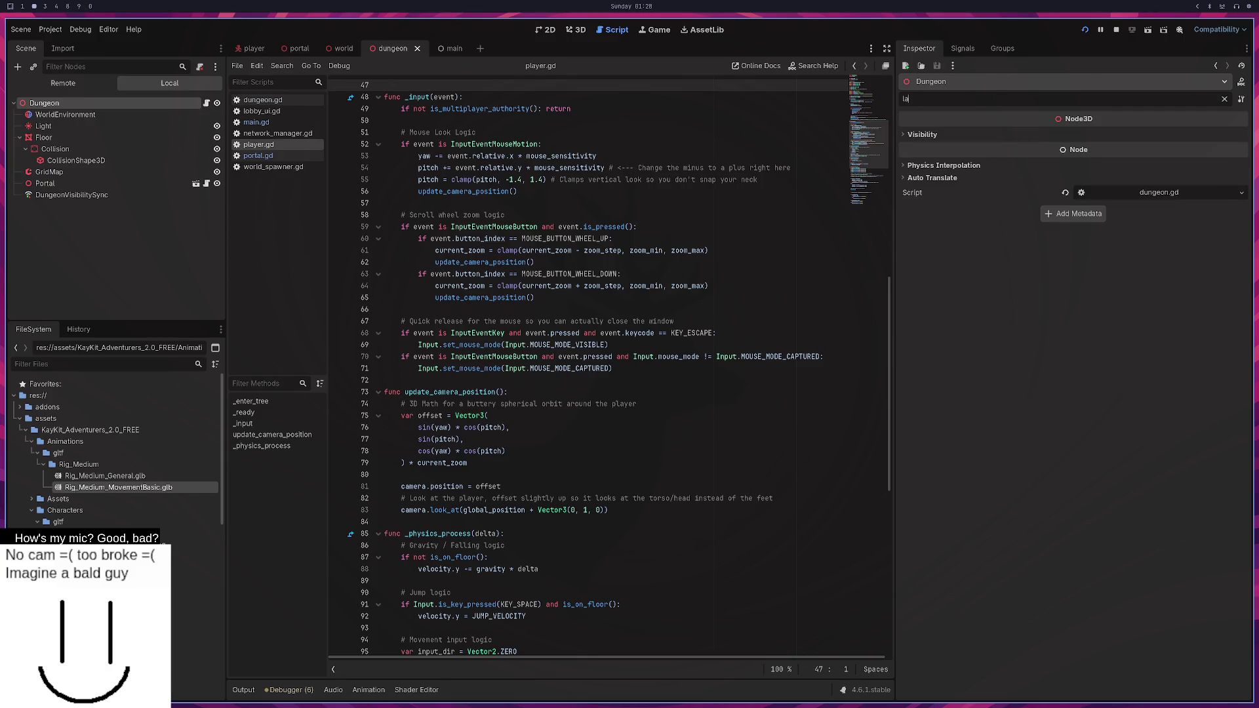
Select the Floor's Collision body and clear the filter, revealing layer 1 and mask 1.
{"action": "left_click", "coordinate": [43, 137]}
{"action": "left_click", "coordinate": [82, 161]}
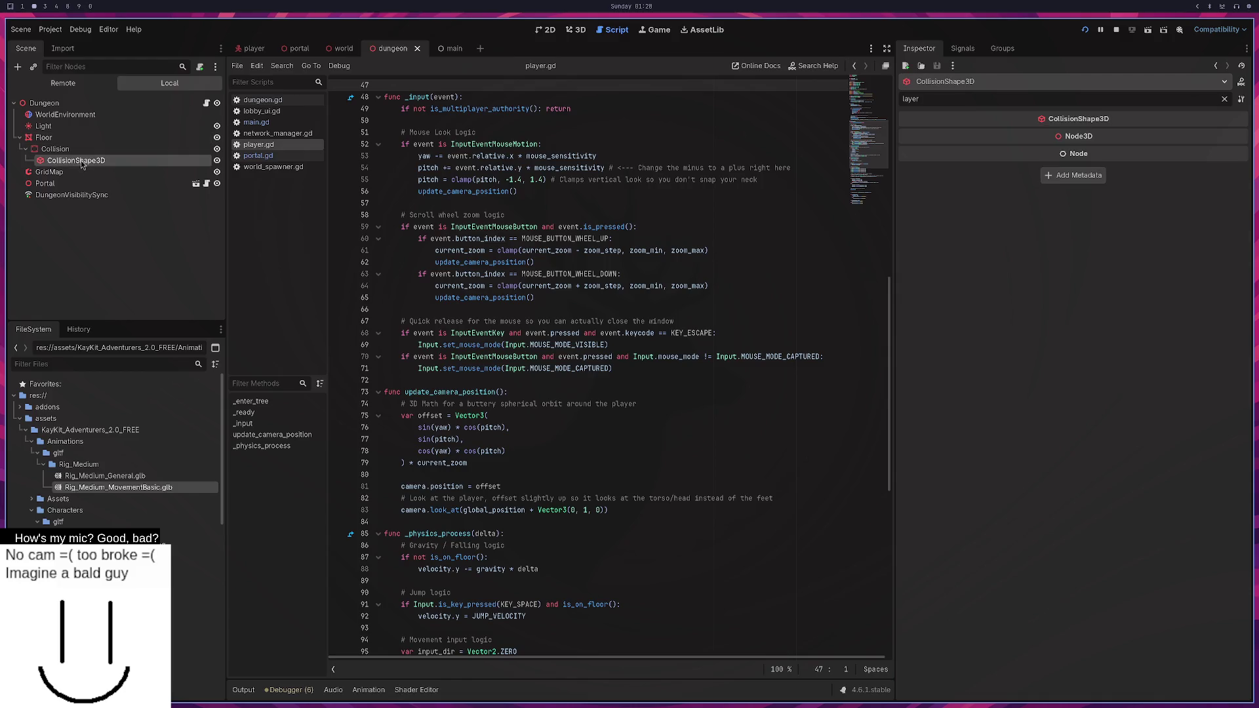
{"action": "left_click", "coordinate": [93, 148]}
{"action": "left_click", "coordinate": [95, 138]}
{"action": "left_click", "coordinate": [94, 149]}
{"action": "left_click", "coordinate": [94, 138]}
{"action": "left_click", "coordinate": [96, 149]}
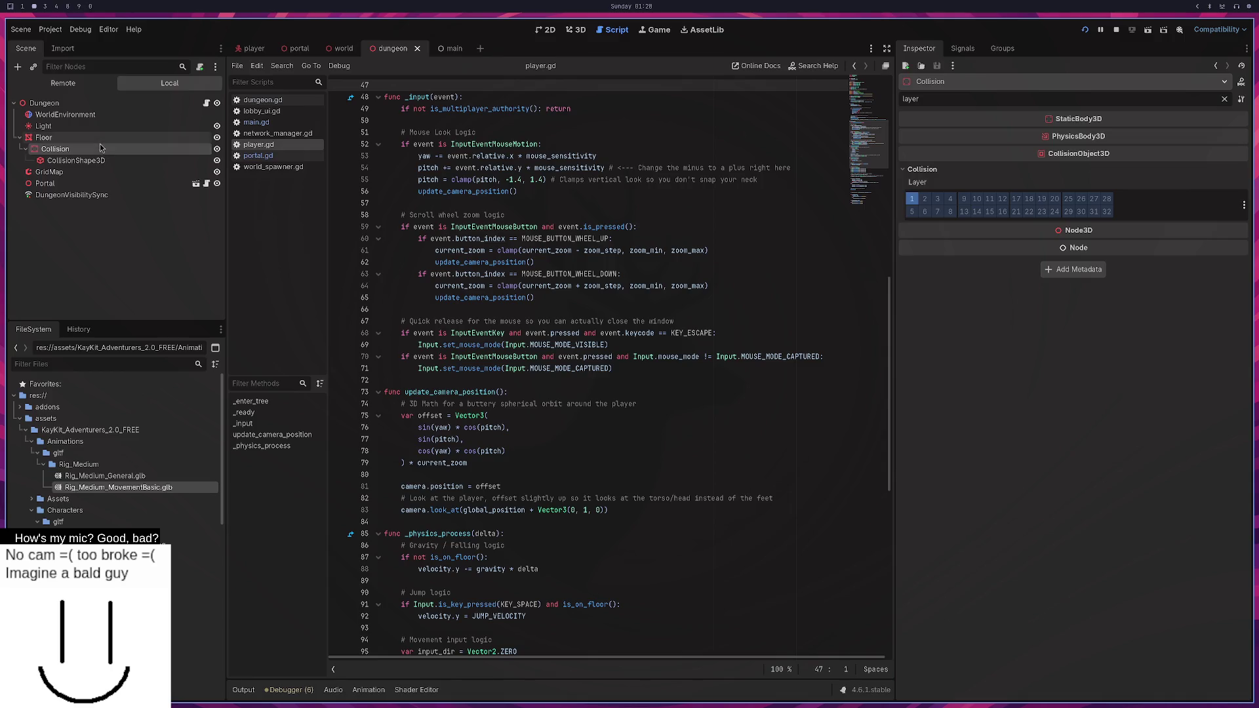
{"action": "left_click", "coordinate": [101, 141]}
{"action": "left_click", "coordinate": [99, 149]}
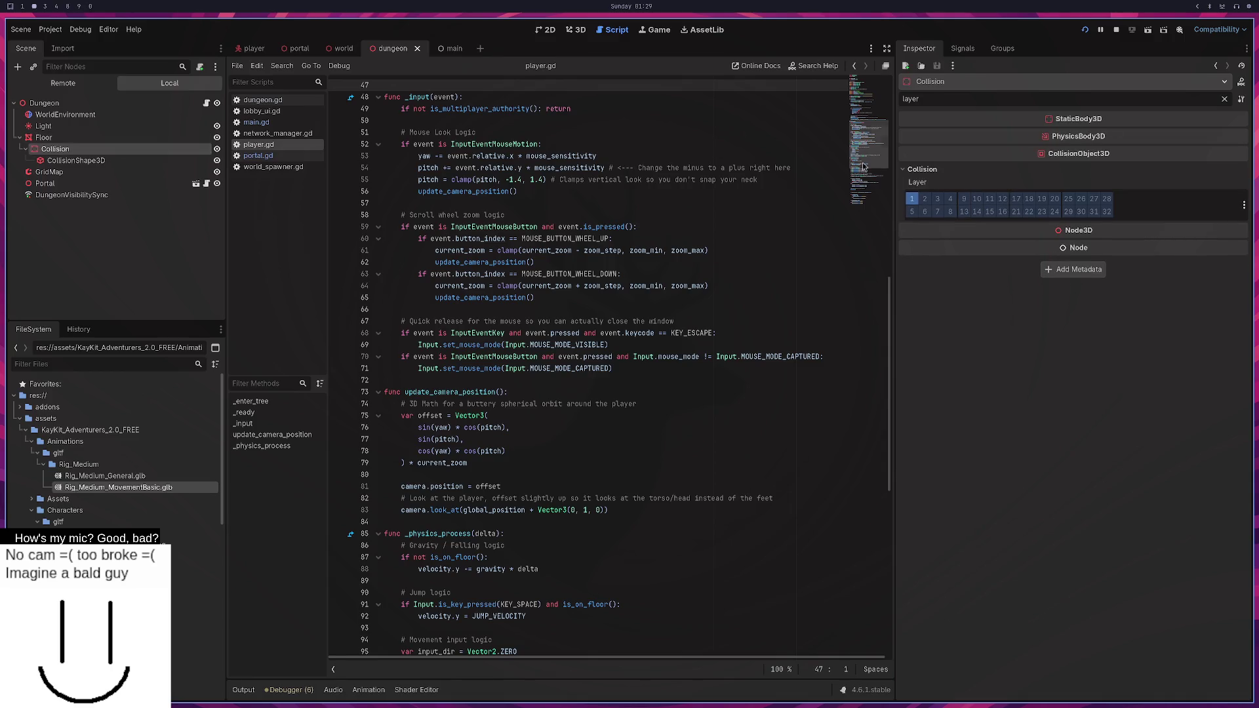
{"action": "double_click", "coordinate": [920, 98]}
{"action": "key", "text": "BackSpace"}
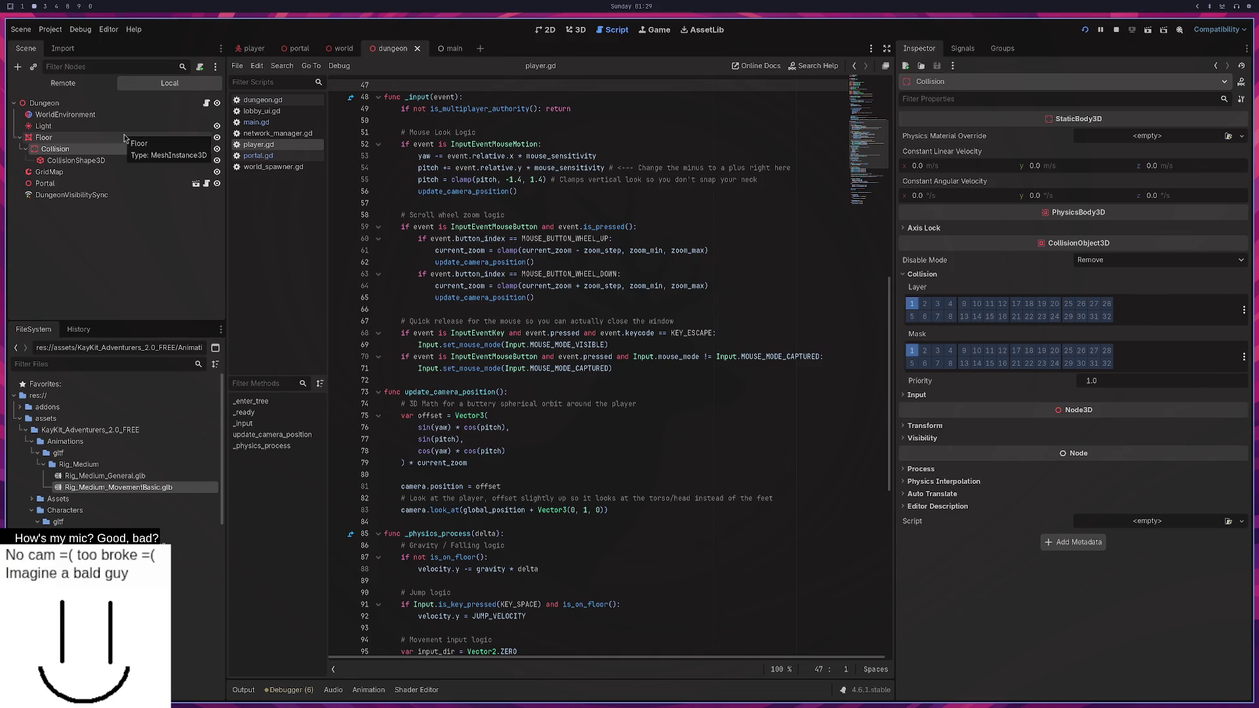
{"action": "key", "text": "super+3"}
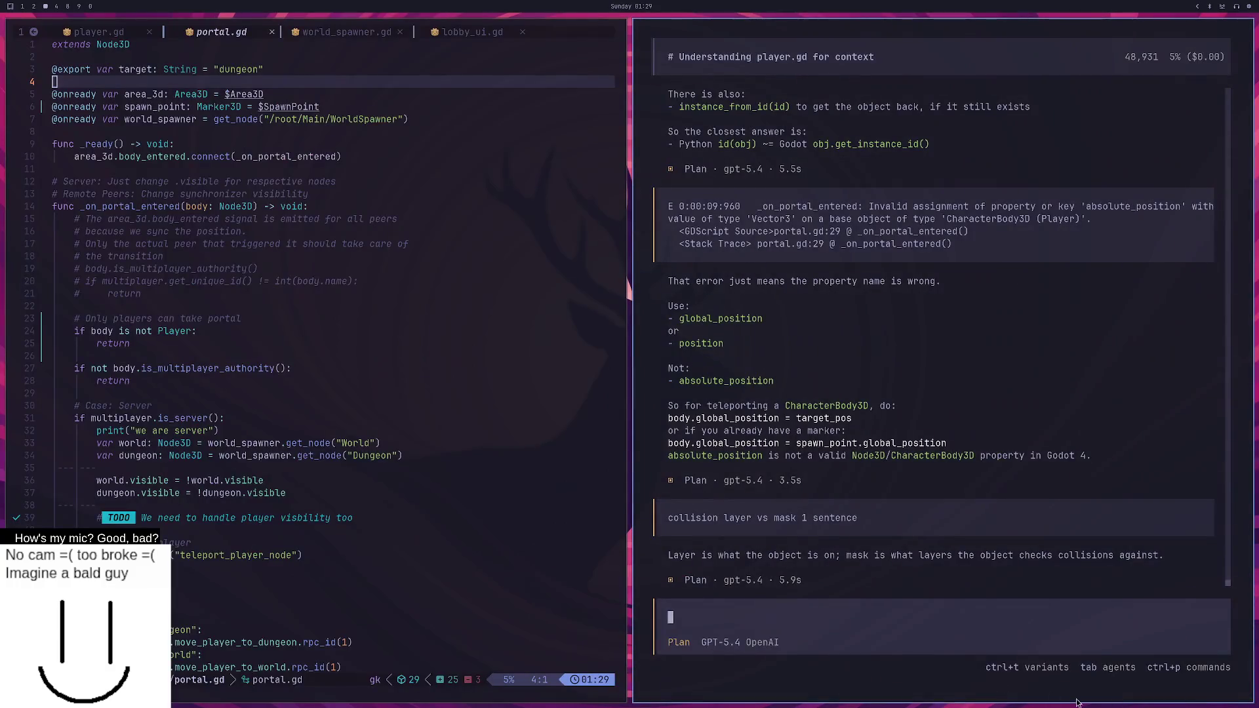
Draft a message: the dungeon floor is a MeshInstance3D with a static body and collision shape.
{"action": "type", "text": "so in dungeon we h"}
{"action": "type", "text": "ave a floor"}
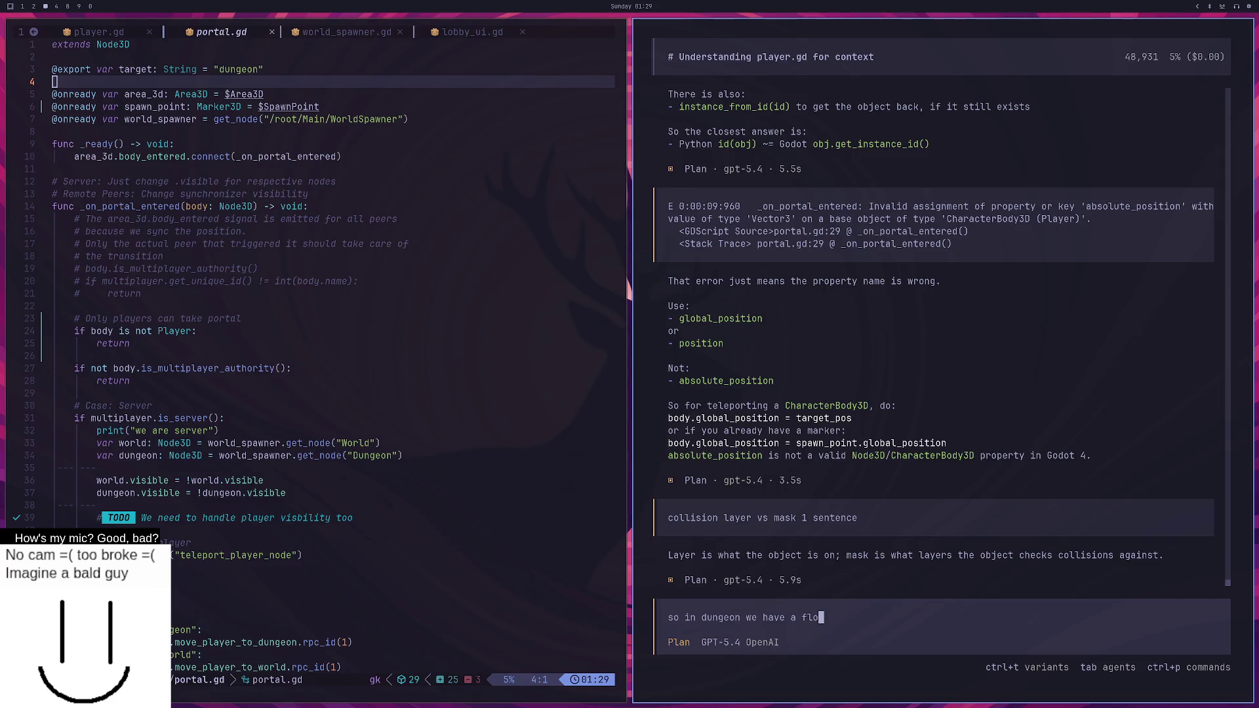
{"action": "key", "text": "super+2"}
{"action": "key", "text": "super+1"}
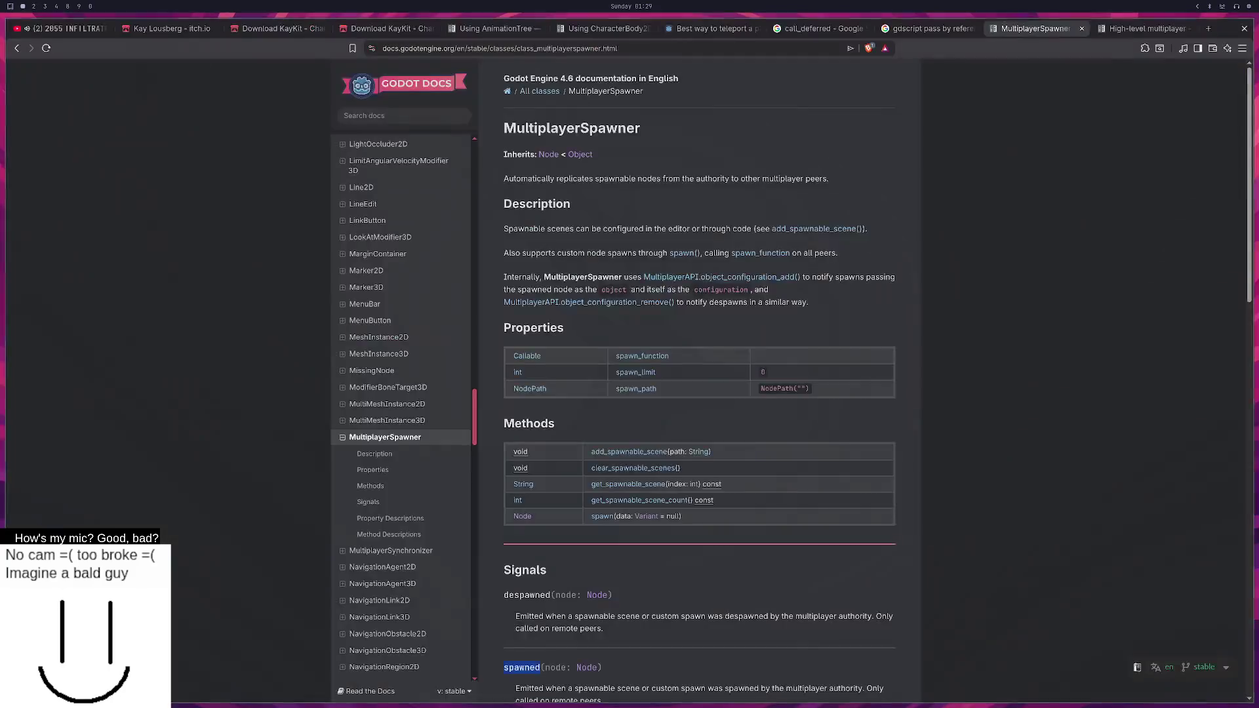
{"action": "key", "text": "super+3"}
{"action": "type", "text": "wh"}
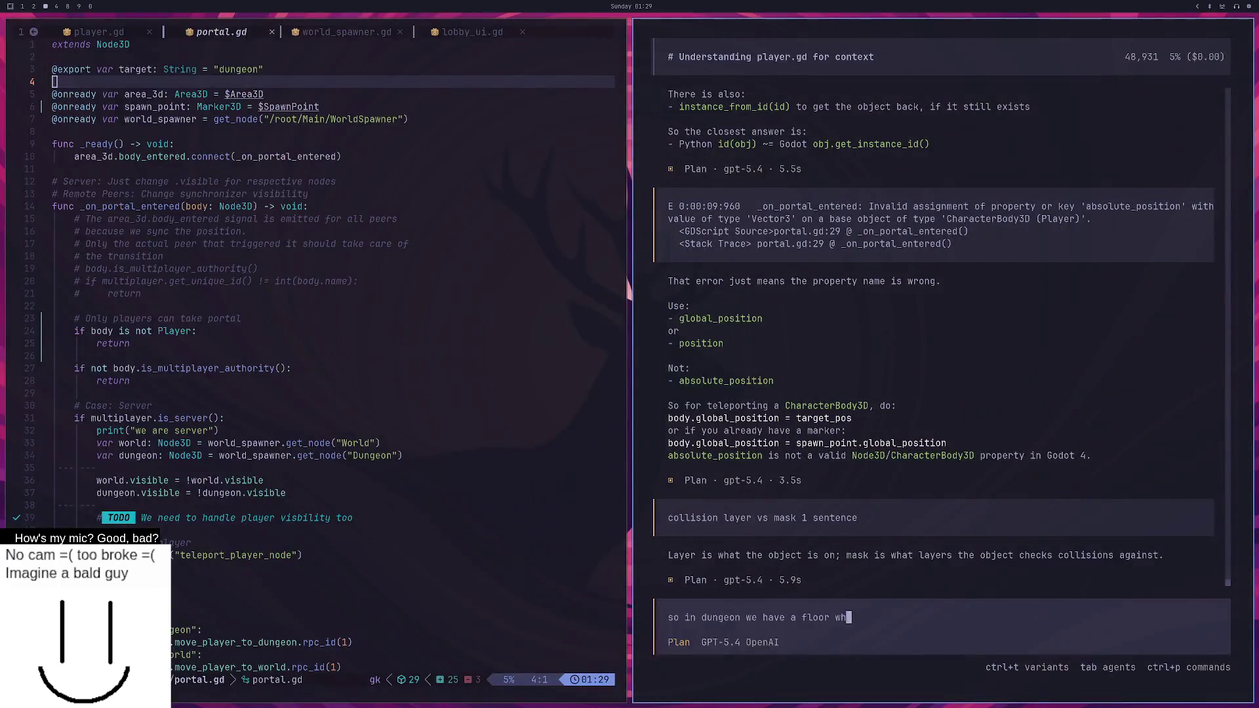
{"action": "type", "text": "ich is a mesh instance 3d w"}
{"action": "type", "text": "ith a static"}
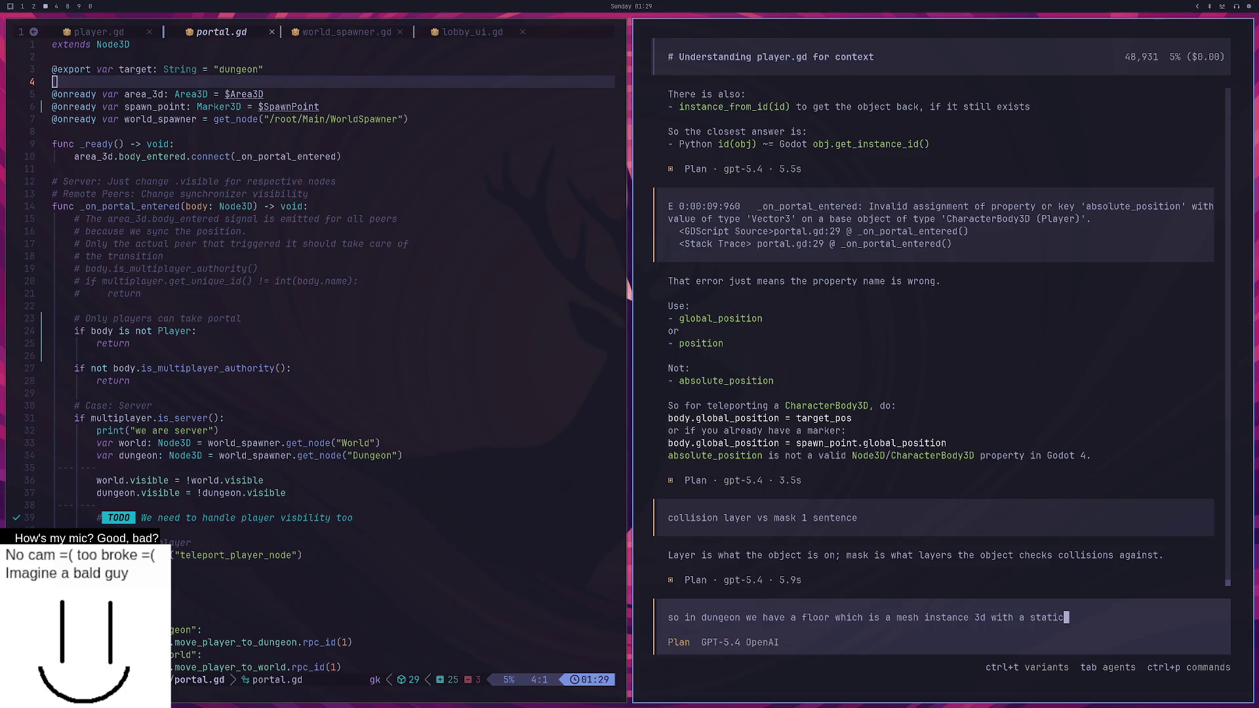
{"action": "type", "text": " body with a collisoion shape"}
{"action": "type", "text": ". "}
{"action": "type", "text": "the mesh and "}
{"action": "type", "text": "static body "}
{"action": "type", "text": "are both on"}
{"action": "key", "text": "super+2"}
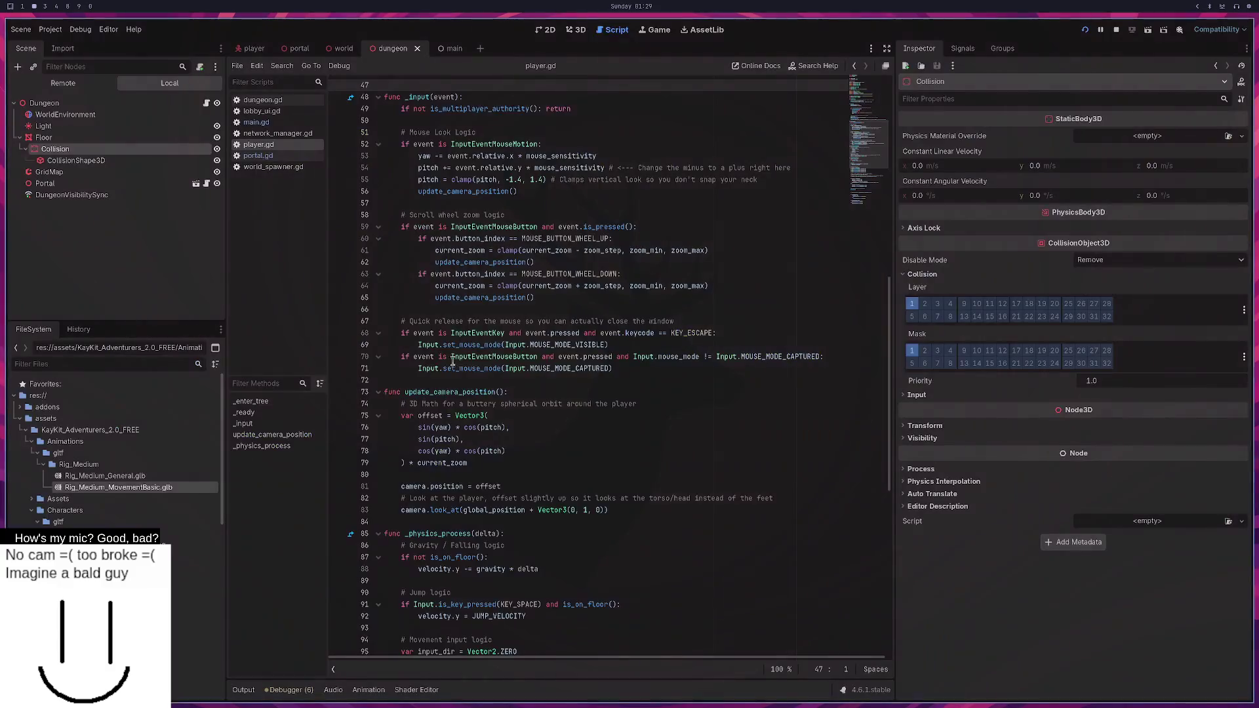
Add layer 2 and mask 2 to the Floor's Collision body, then review the Floor mesh's layers.
{"action": "left_click", "coordinate": [78, 160]}
{"action": "left_click", "coordinate": [83, 152]}
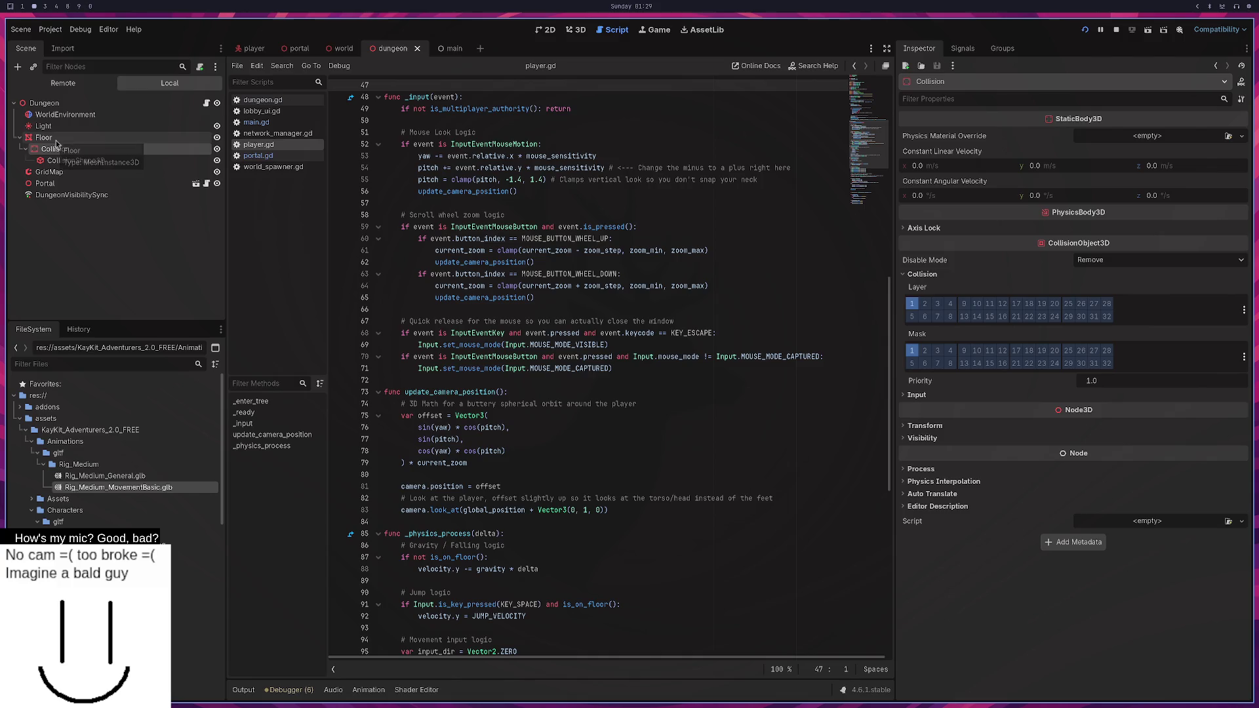
{"action": "left_click", "coordinate": [924, 303]}
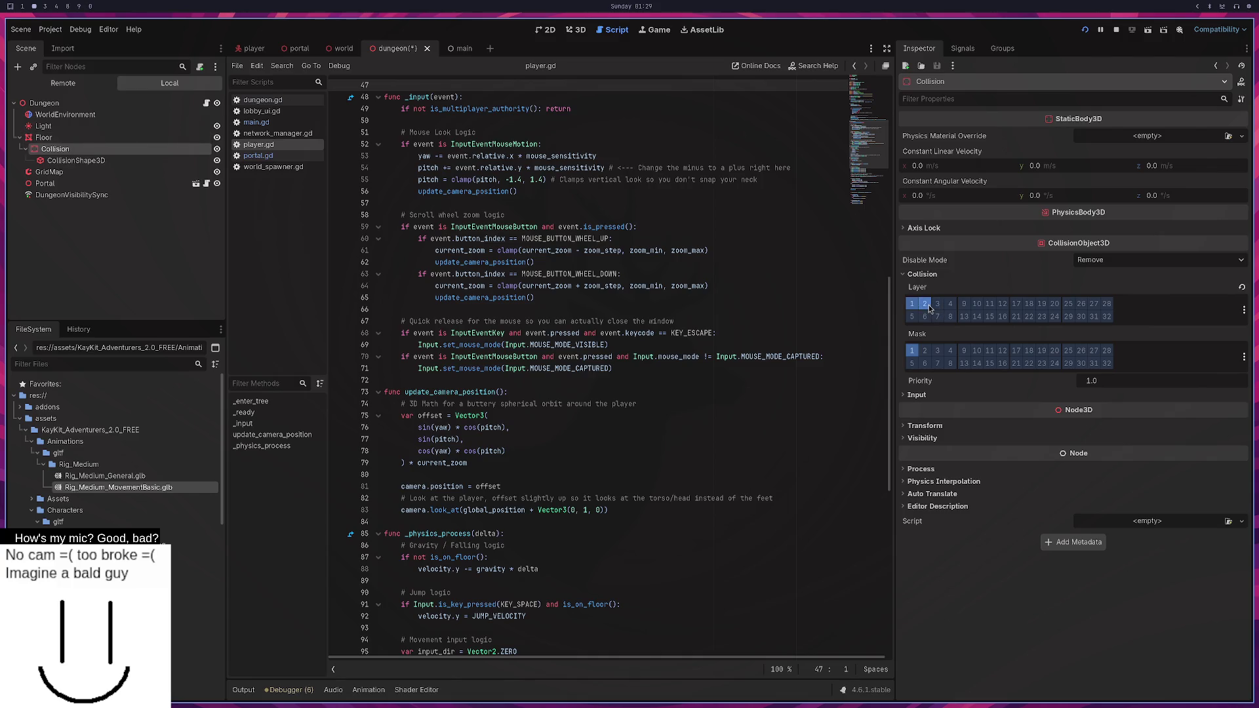
{"action": "left_click", "coordinate": [925, 351]}
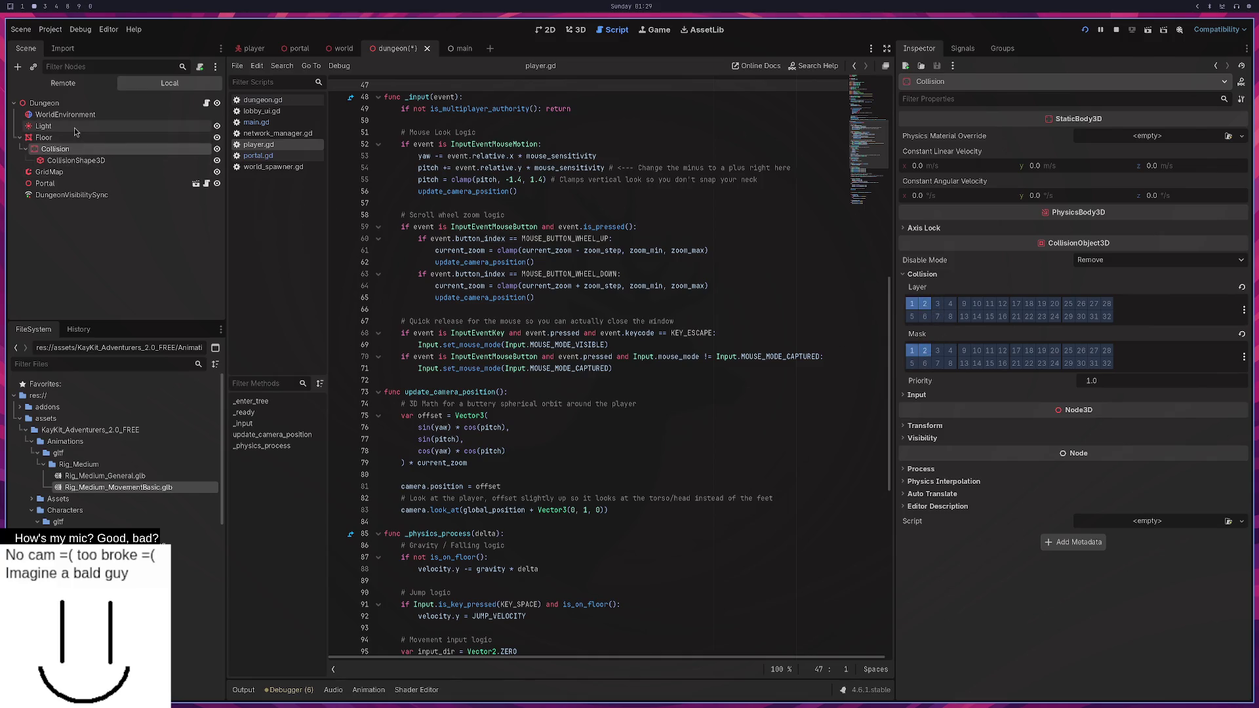
{"action": "left_click", "coordinate": [76, 138]}
{"action": "scroll", "coordinate": [927, 318], "scroll_direction": "down", "scroll_amount": 5}
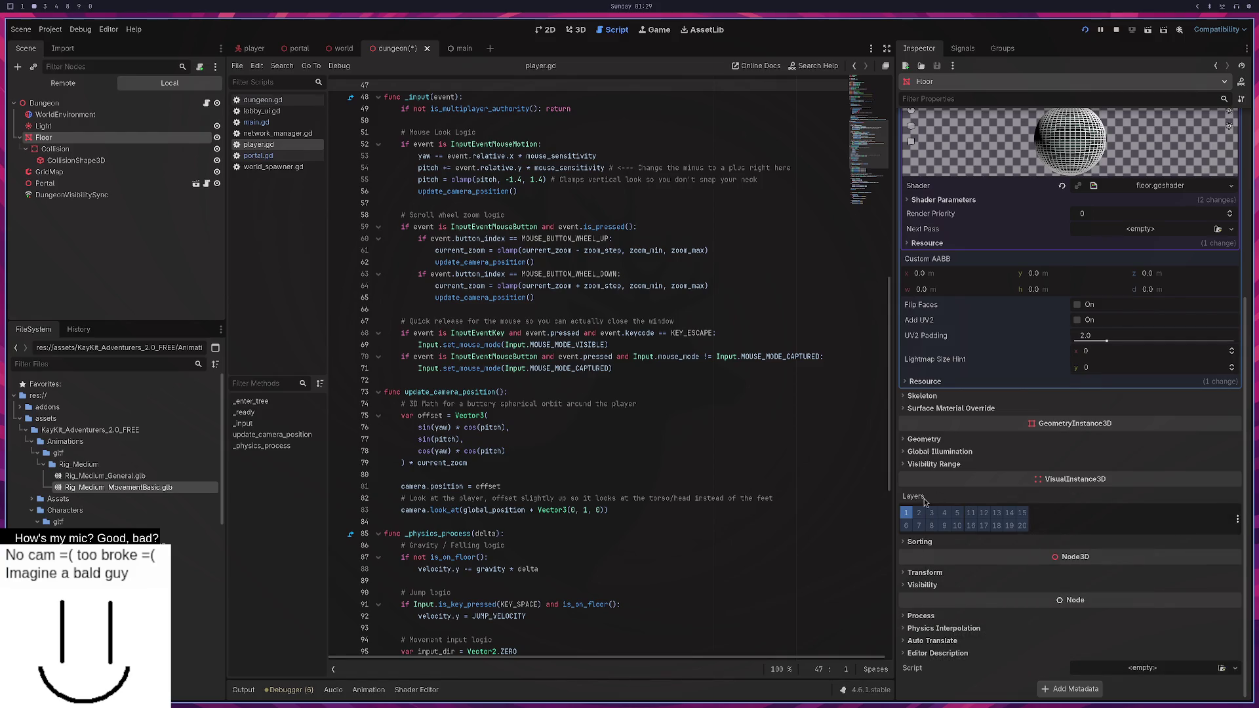
{"action": "mouse_move", "coordinate": [924, 502]}
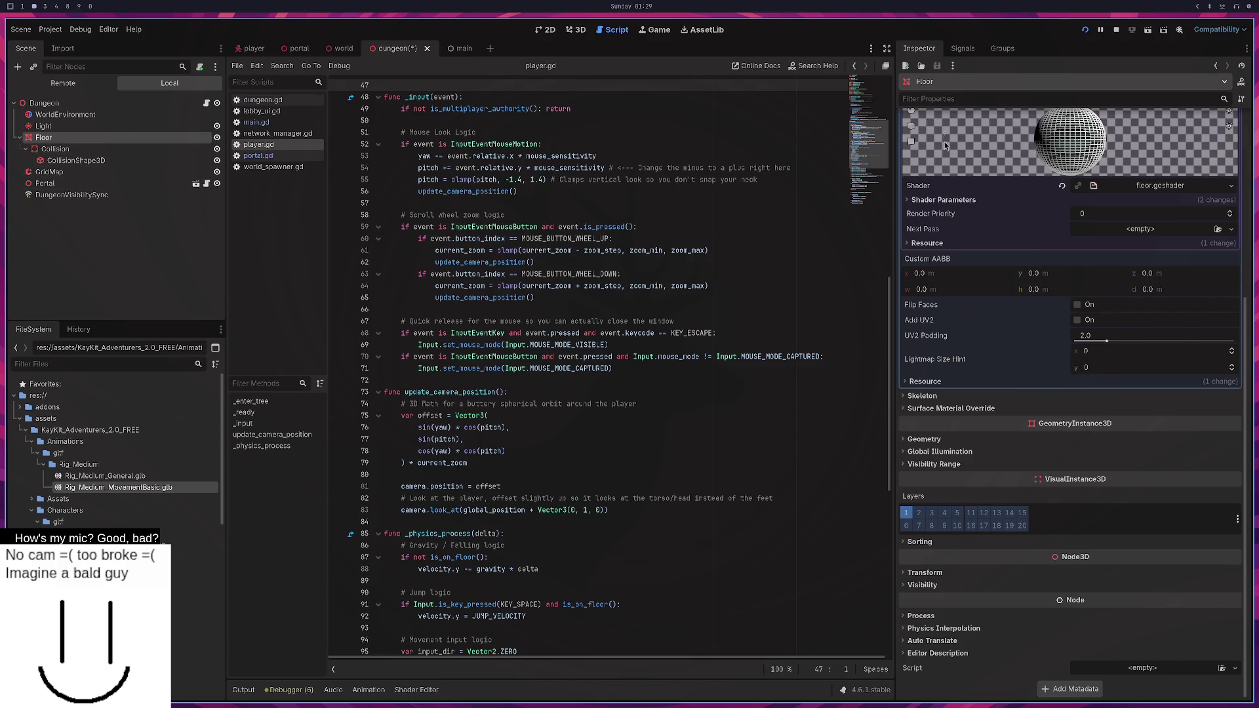
{"action": "scroll", "coordinate": [944, 124], "scroll_direction": "up", "scroll_amount": 5}
Compare layers under a 'layer' filter, then remove layer 2 and mask 2 from the Collision body.
{"action": "left_click", "coordinate": [959, 98]}
{"action": "type", "text": "layer"}
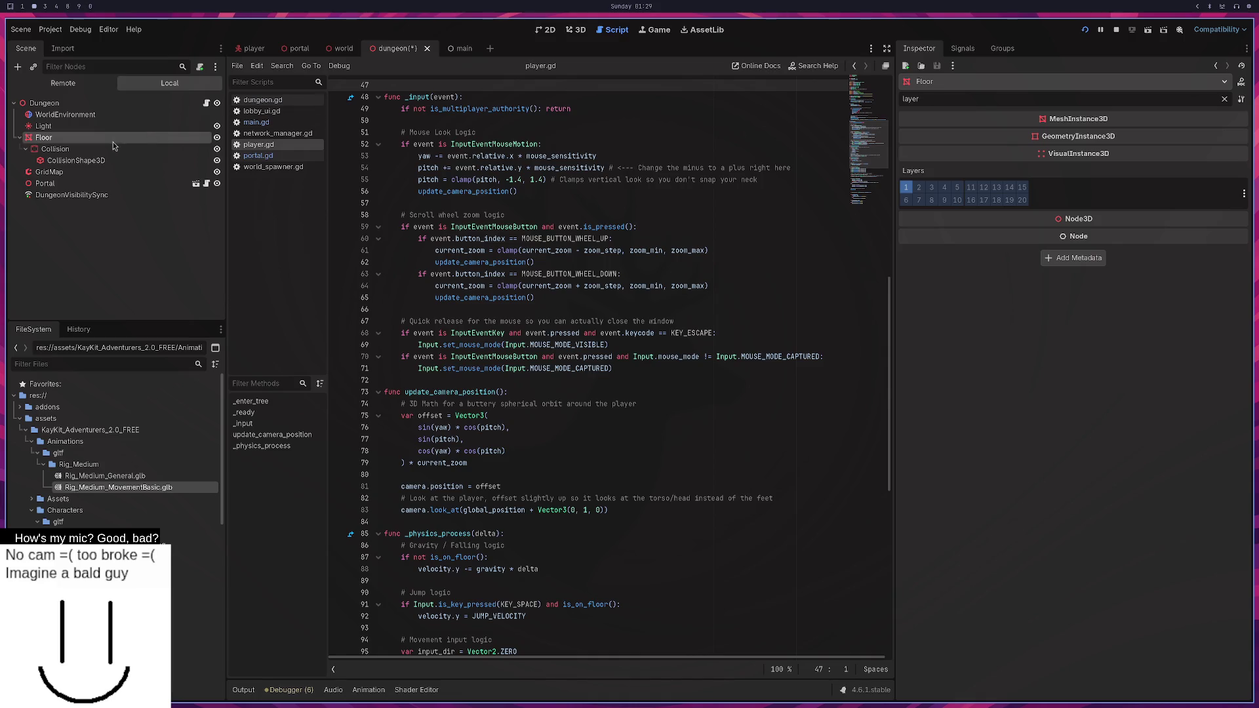
{"action": "left_click", "coordinate": [55, 149]}
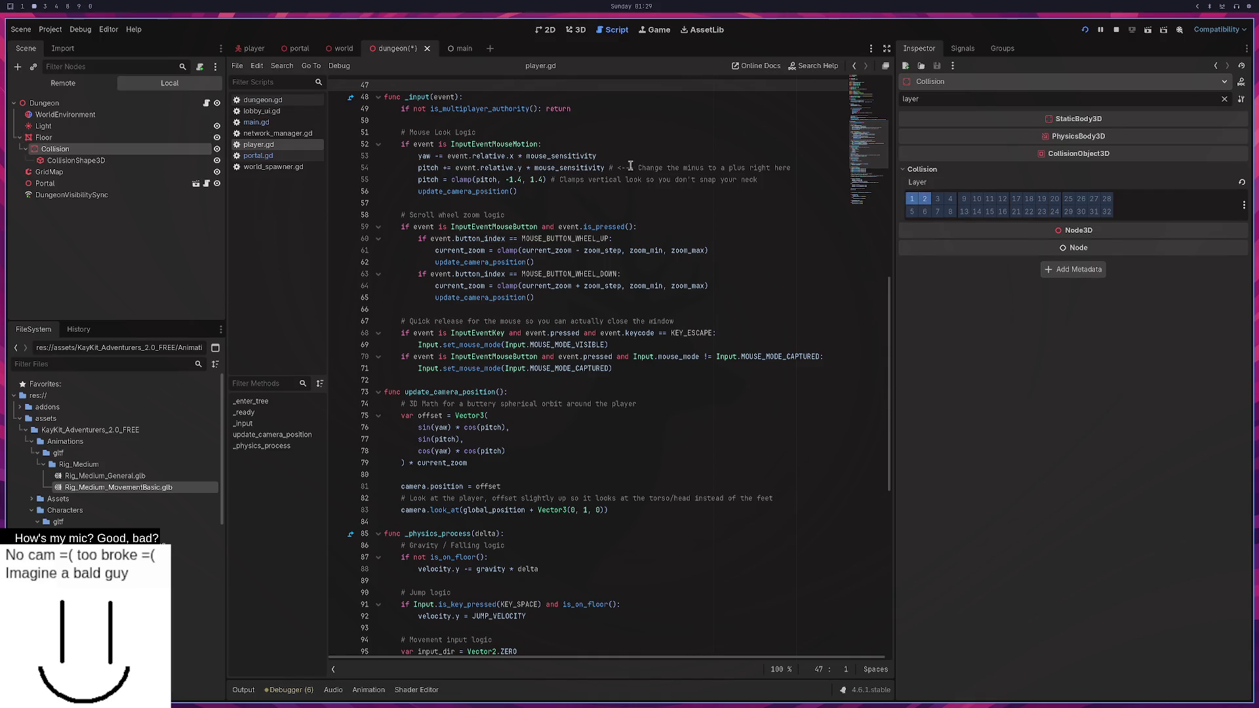
{"action": "left_click", "coordinate": [1224, 98]}
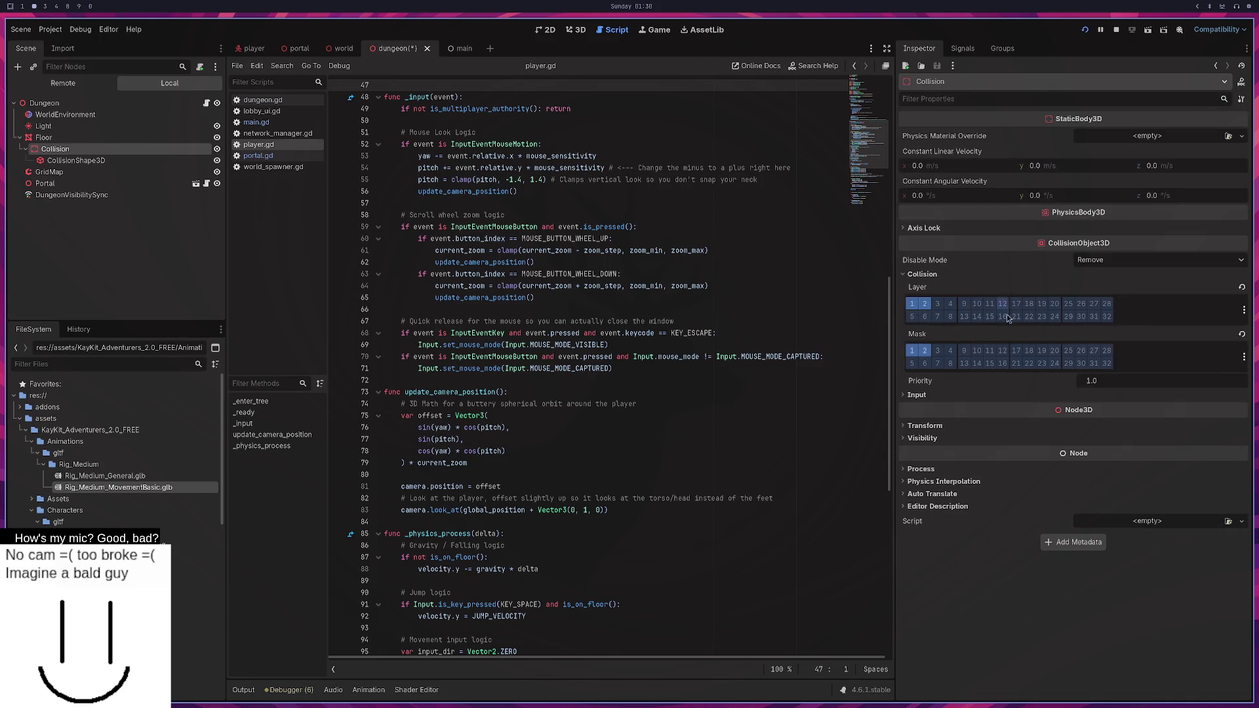
{"action": "left_click", "coordinate": [924, 303]}
{"action": "left_click", "coordinate": [925, 351]}
{"action": "key", "text": "super+3"}
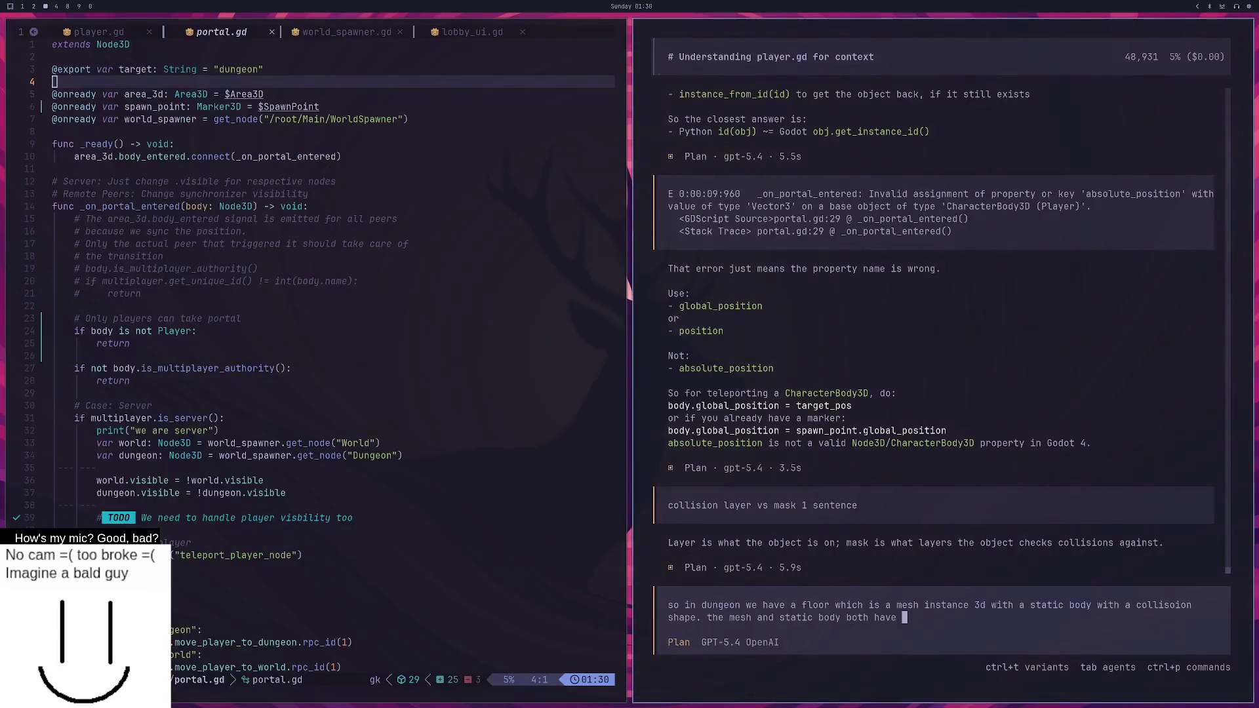
Copy the chat's 'Layer is what the object is on…' explanation and return to Godot.
{"action": "scroll", "coordinate": [735, 363], "scroll_direction": "up", "scroll_amount": 4}
{"action": "scroll", "coordinate": [736, 362], "scroll_direction": "down", "scroll_amount": 4}
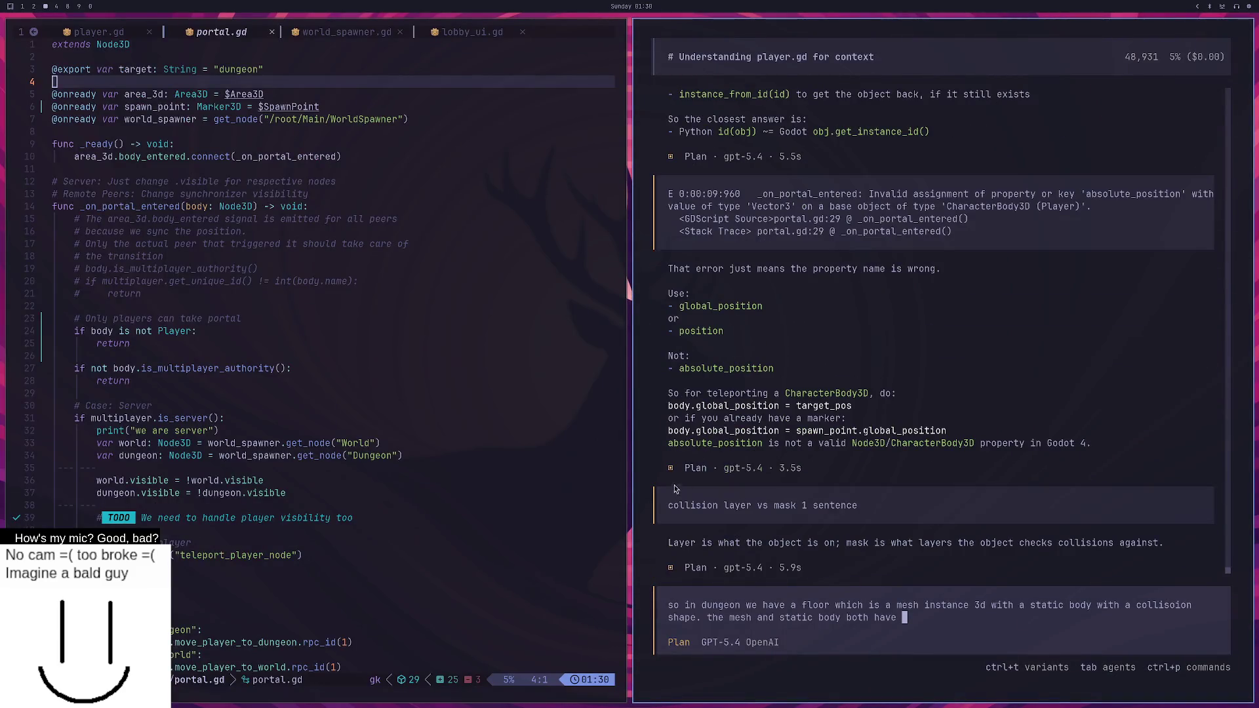
{"action": "left_click_drag", "start_coordinate": [673, 542], "coordinate": [1131, 546]}
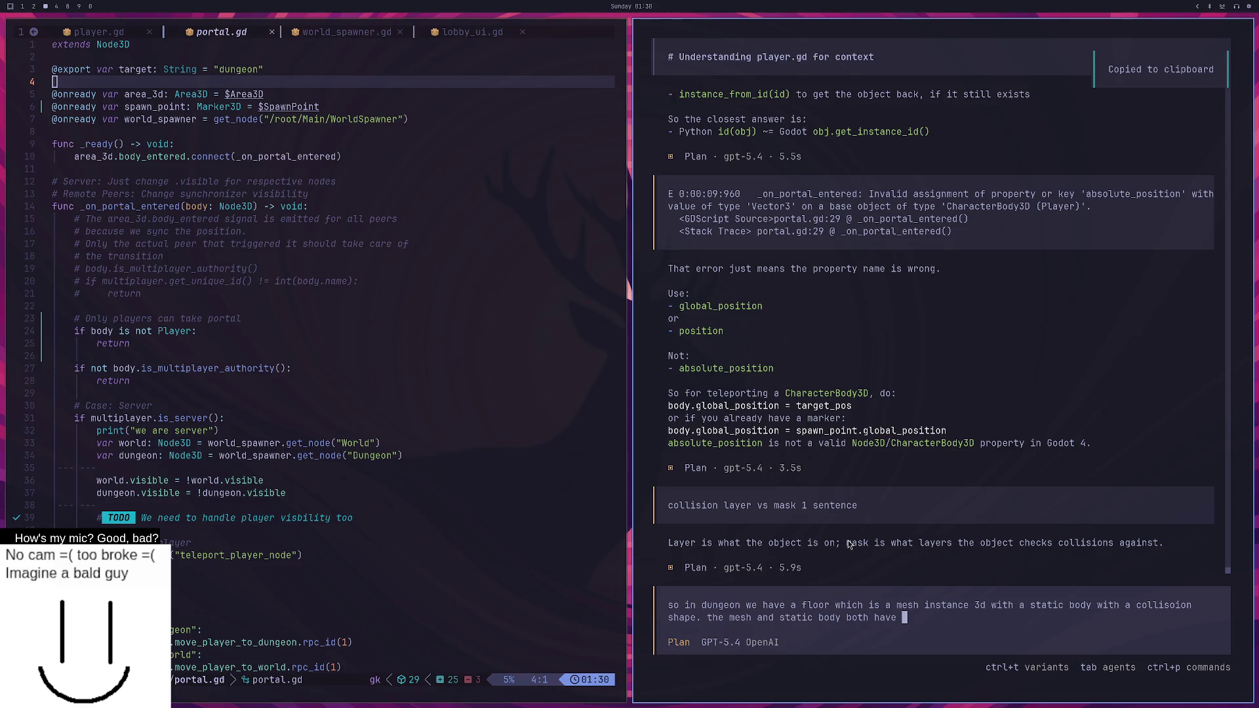
{"action": "key", "text": "super+2"}
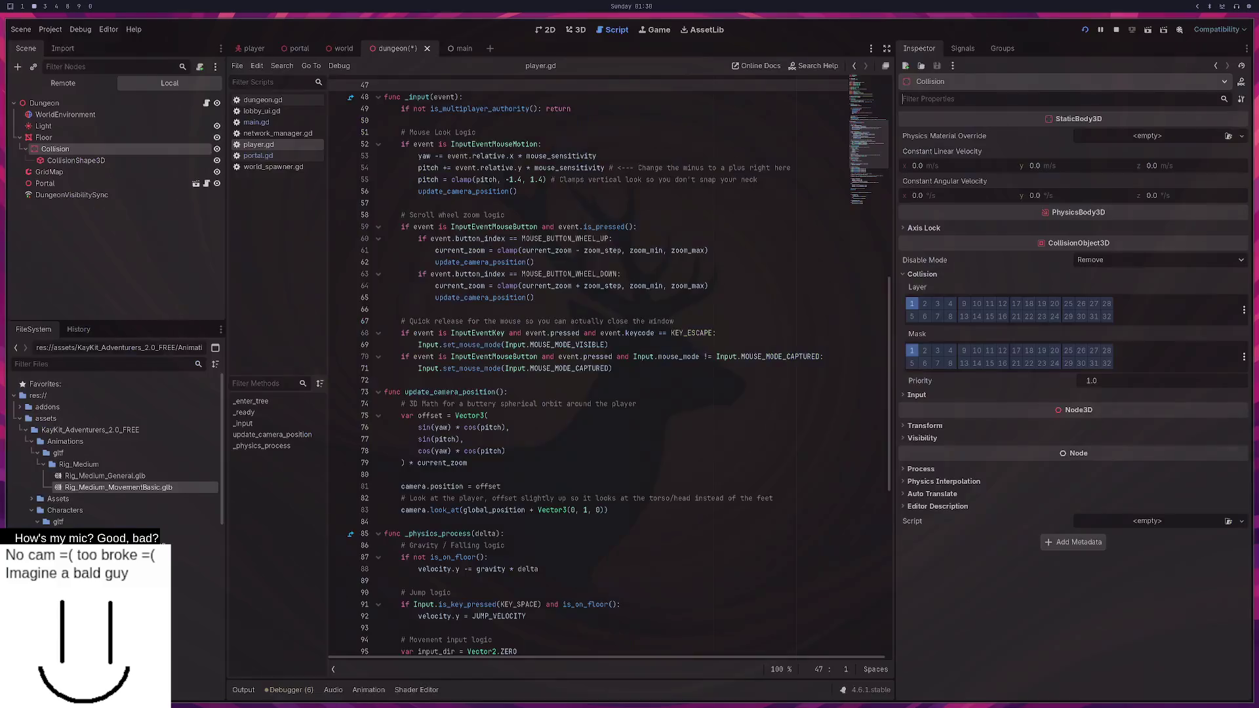
Move the dungeon floor collision from layer 1 to layer 2, rename layer 1 to World, and save.
{"action": "left_click", "coordinate": [912, 305]}
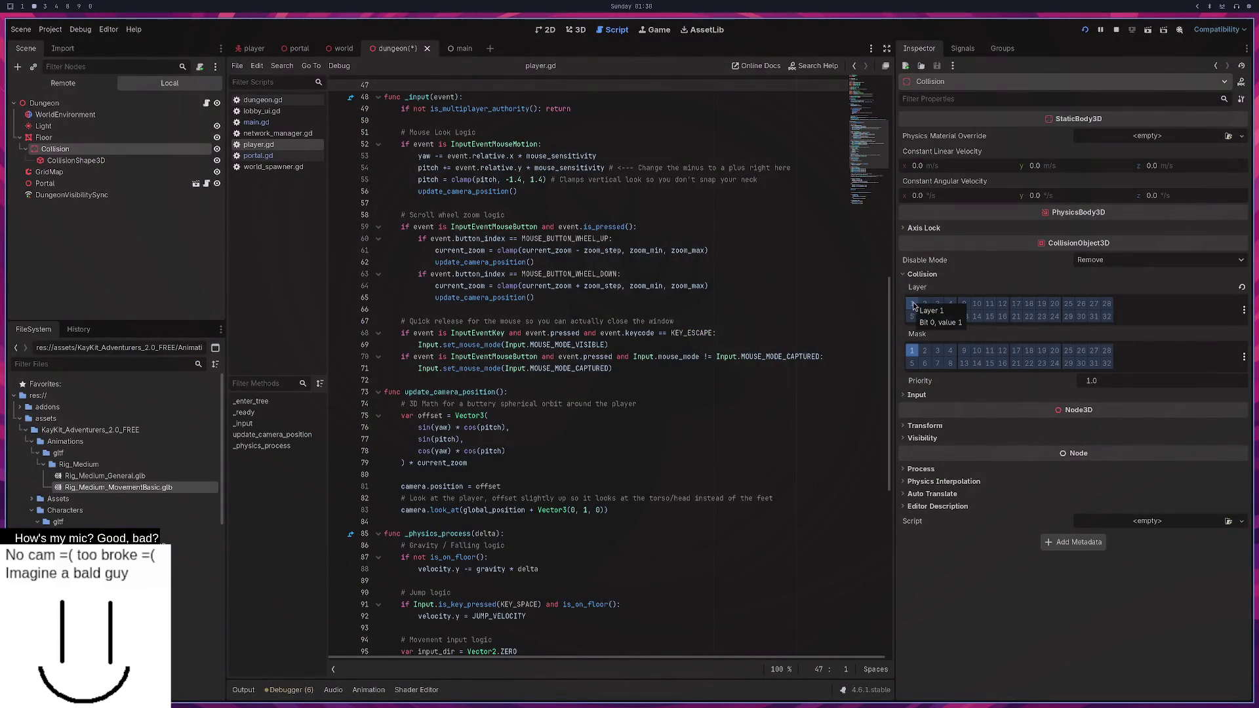
{"action": "left_click", "coordinate": [925, 306]}
{"action": "right_click", "coordinate": [919, 308]}
{"action": "left_click", "coordinate": [929, 313]}
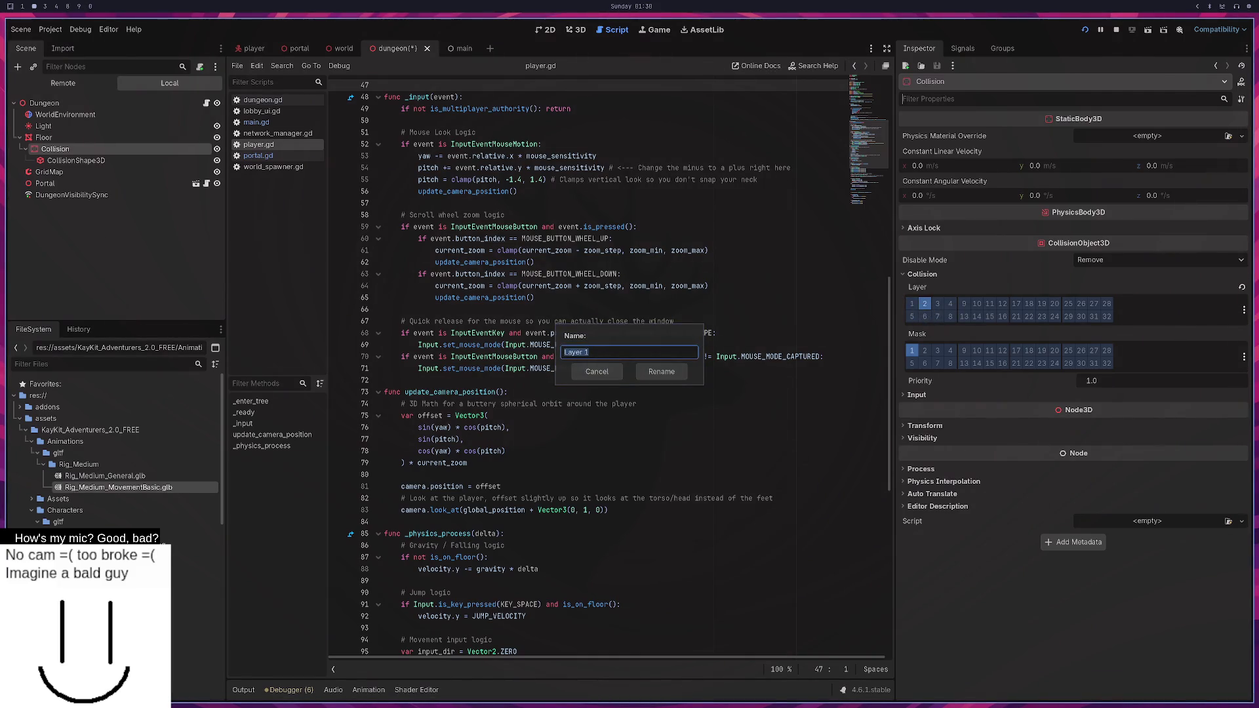
{"action": "type", "text": "World"}
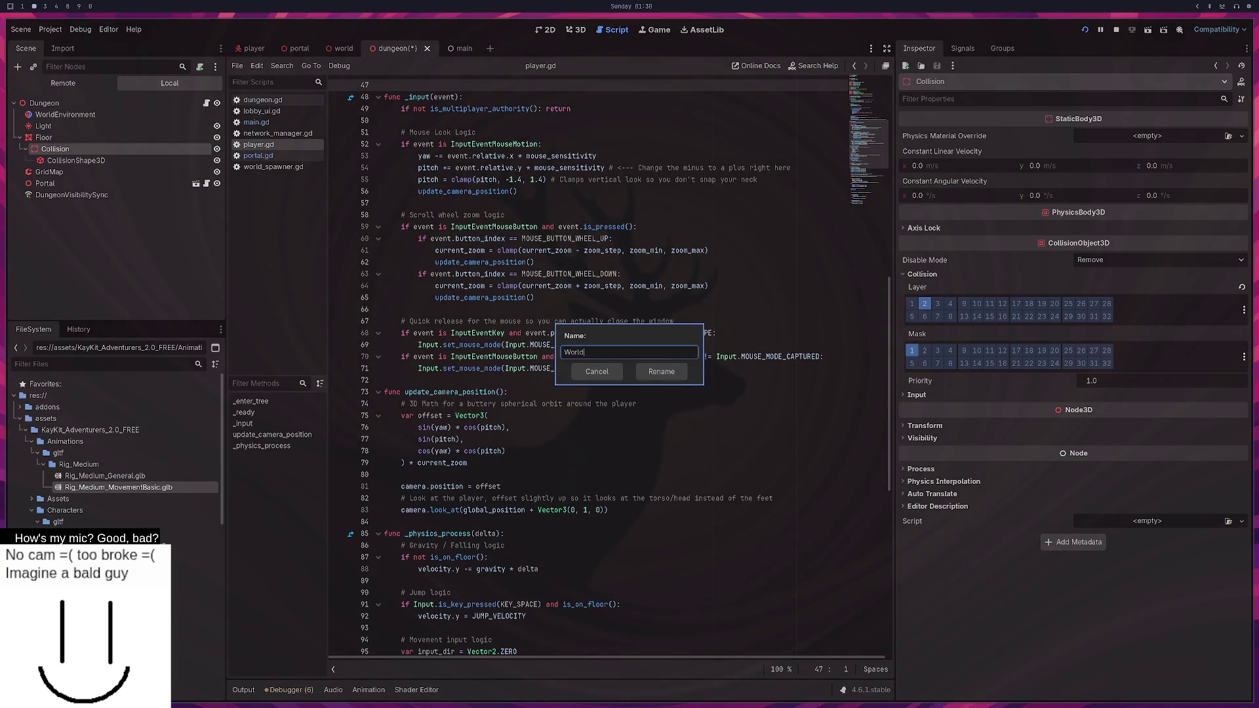
{"action": "key", "text": "Return"}
{"action": "key", "text": "ctrl+s"}
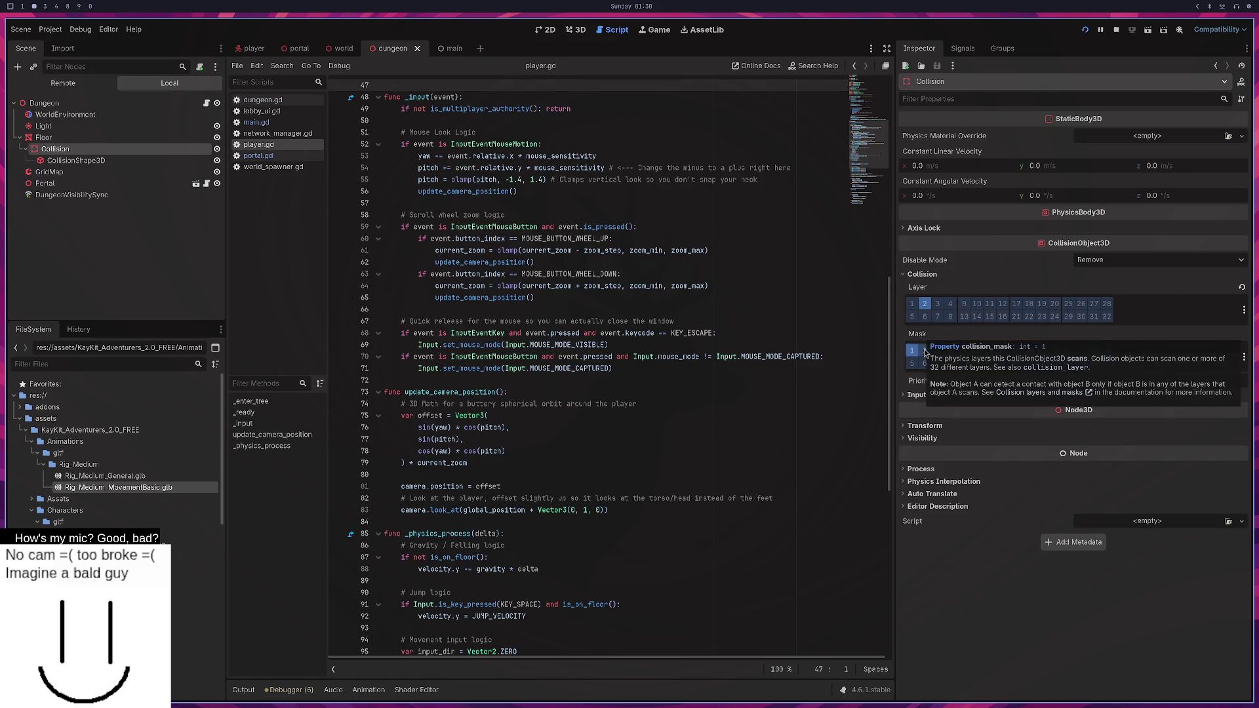
Set the floor collision mask to layer 2 only, save the dungeon scene, and open the player scene.
{"action": "left_click", "coordinate": [924, 351]}
{"action": "left_click", "coordinate": [911, 351]}
{"action": "key", "text": "ctrl+s"}
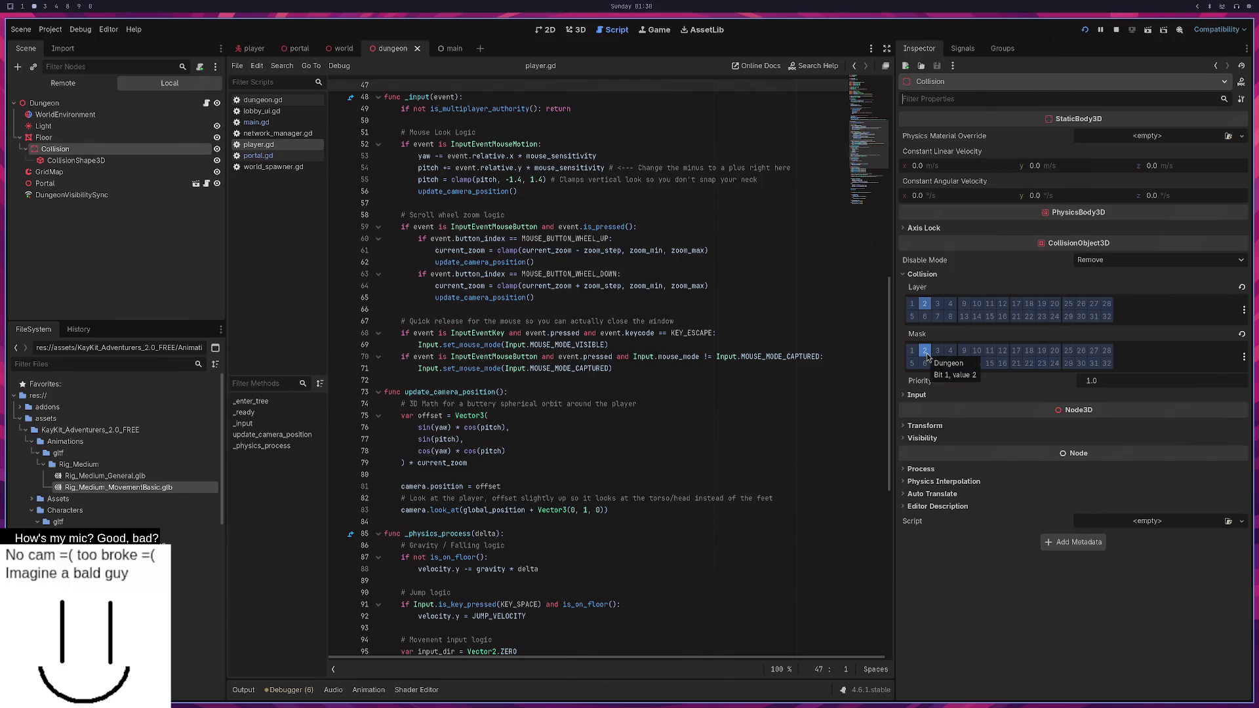
{"action": "left_click", "coordinate": [249, 48]}
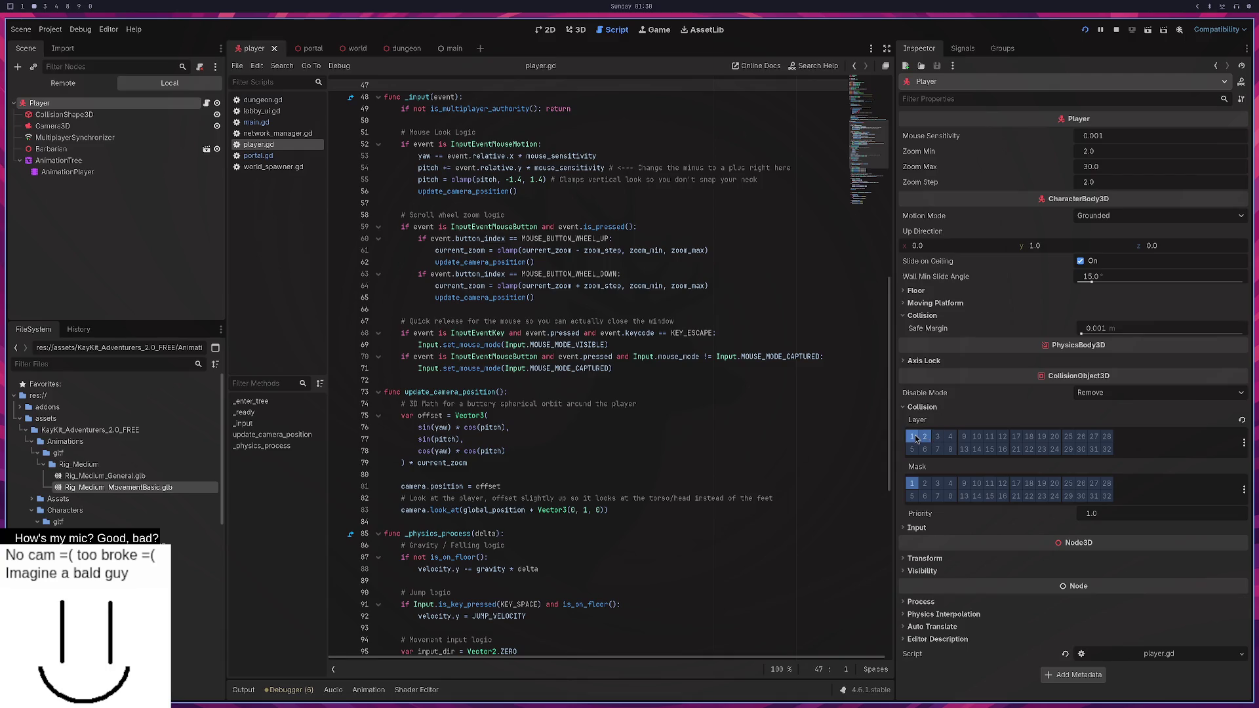
Give the Player body collision layers 1 and 2 (World and Dungeon), keeping its mask unchanged, then return to the chat.
{"action": "key", "text": "super+3"}
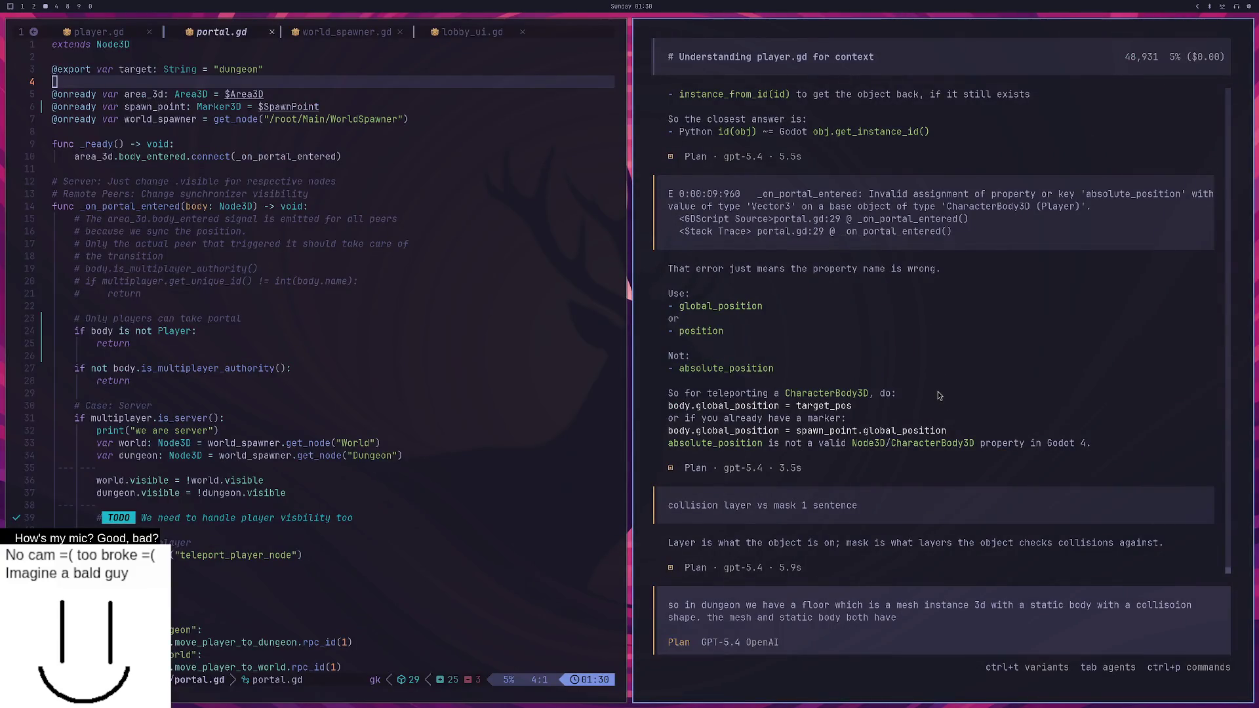
{"action": "key", "text": "super+2"}
{"action": "left_click", "coordinate": [925, 488]}
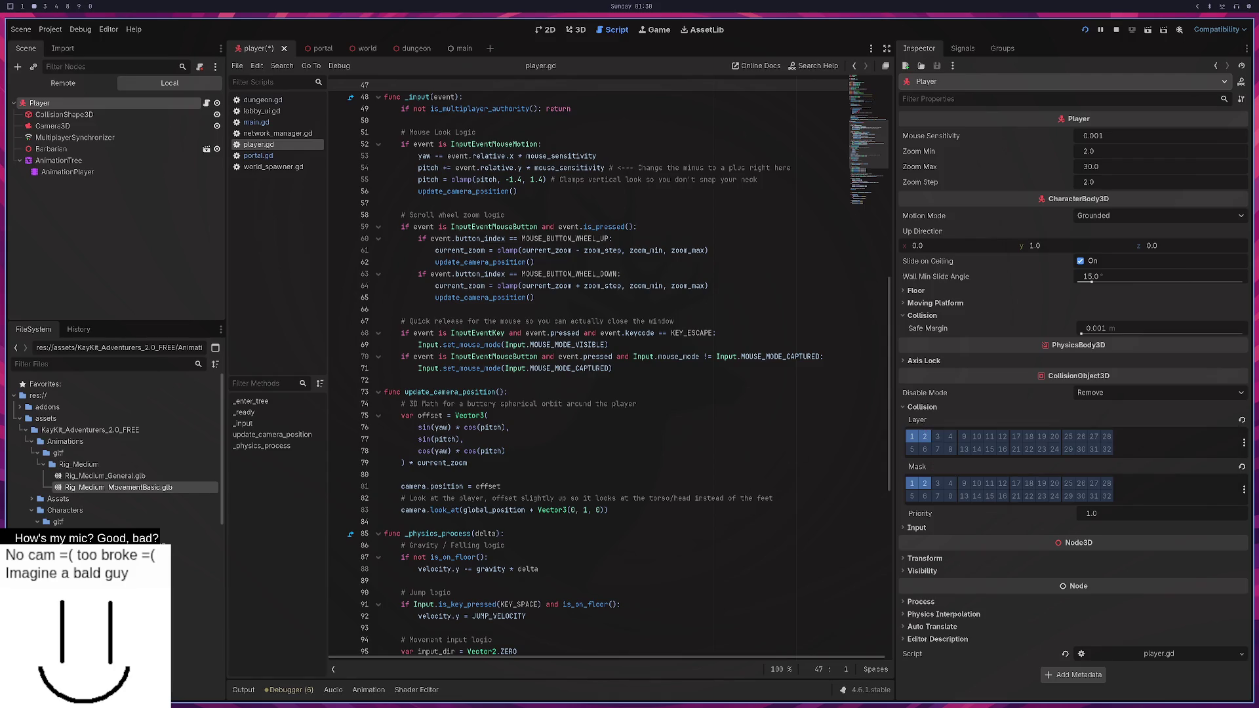
{"action": "left_click", "coordinate": [925, 437]}
{"action": "left_click", "coordinate": [924, 484]}
{"action": "key", "text": "ctrl+s"}
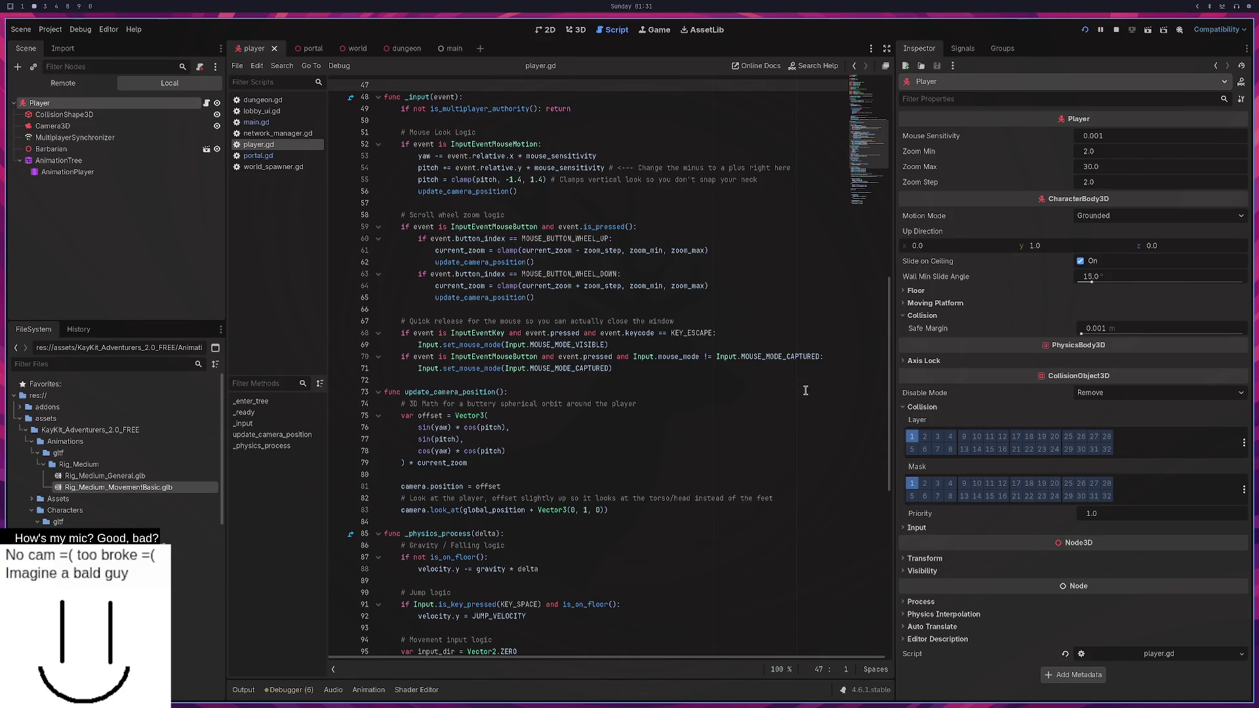
{"action": "left_click", "coordinate": [924, 436]}
{"action": "key", "text": "super+3"}
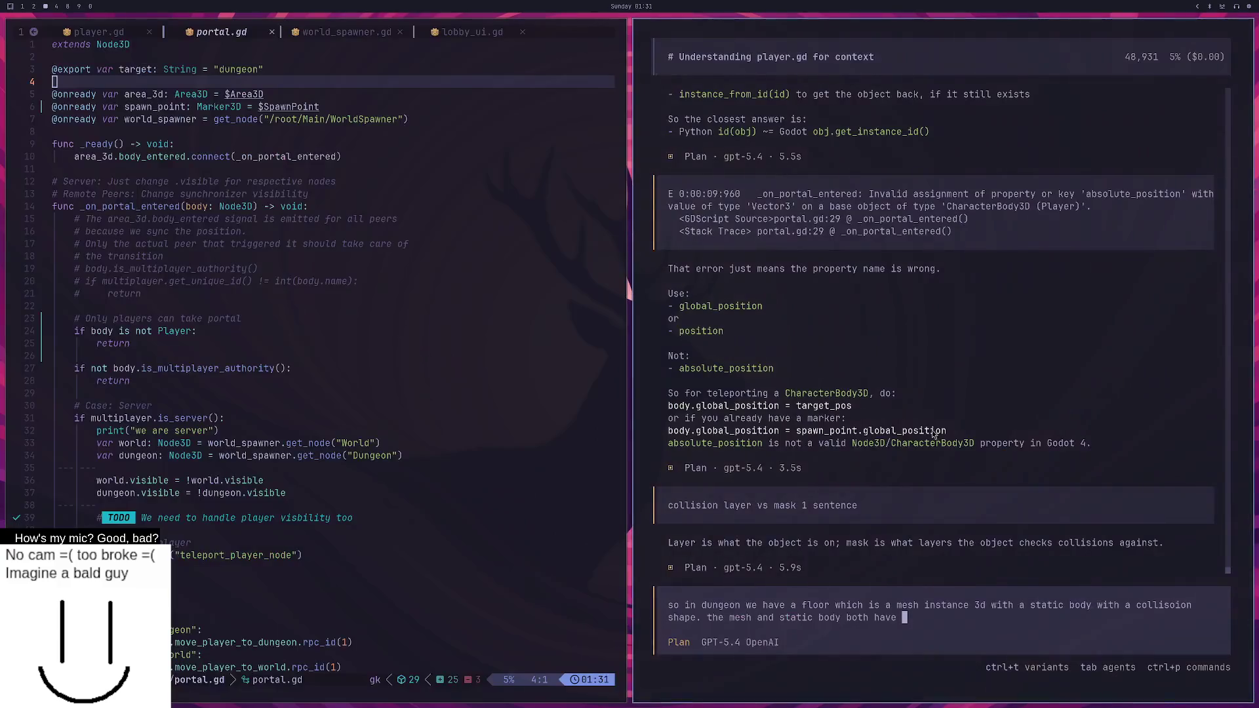
Ask opencode how to disable collision for a MeshInstance3D or collision shape, and copy 'collision_shape.disabled = true'.
{"action": "key", "text": "ctrl+u"}
{"action": "key", "text": "ctrl+u"}
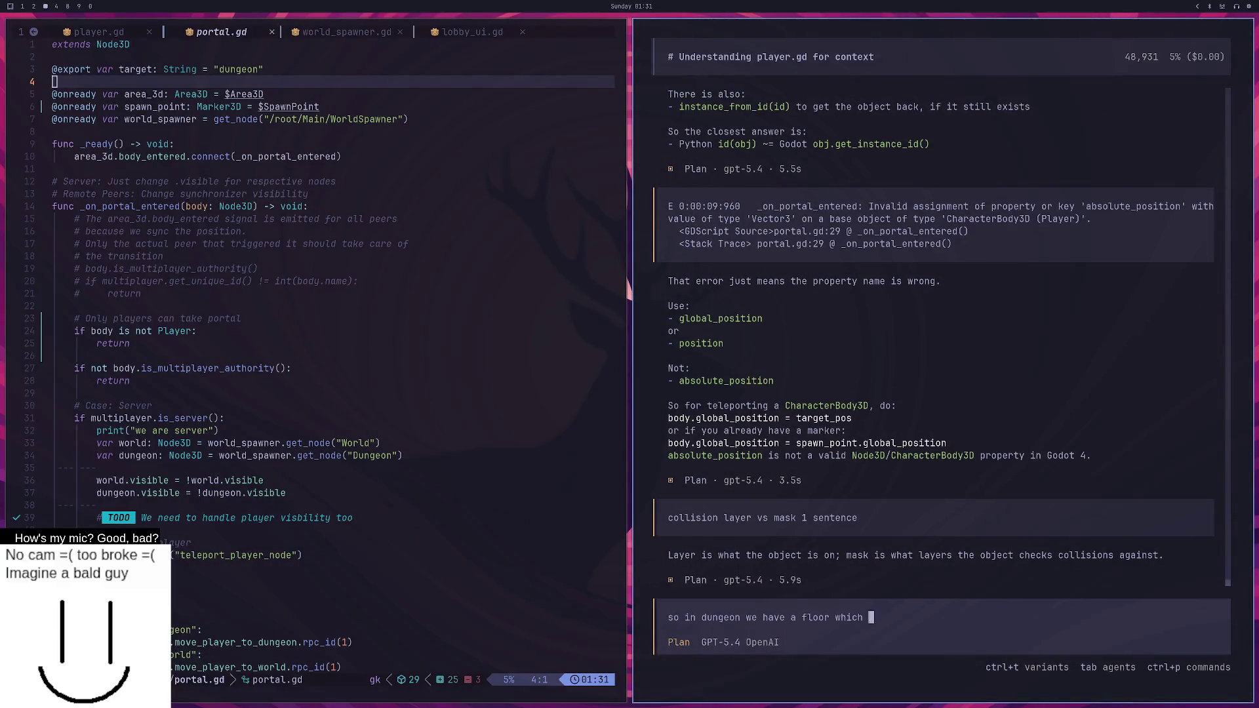
{"action": "type", "text": "can I turn of collison tde"}
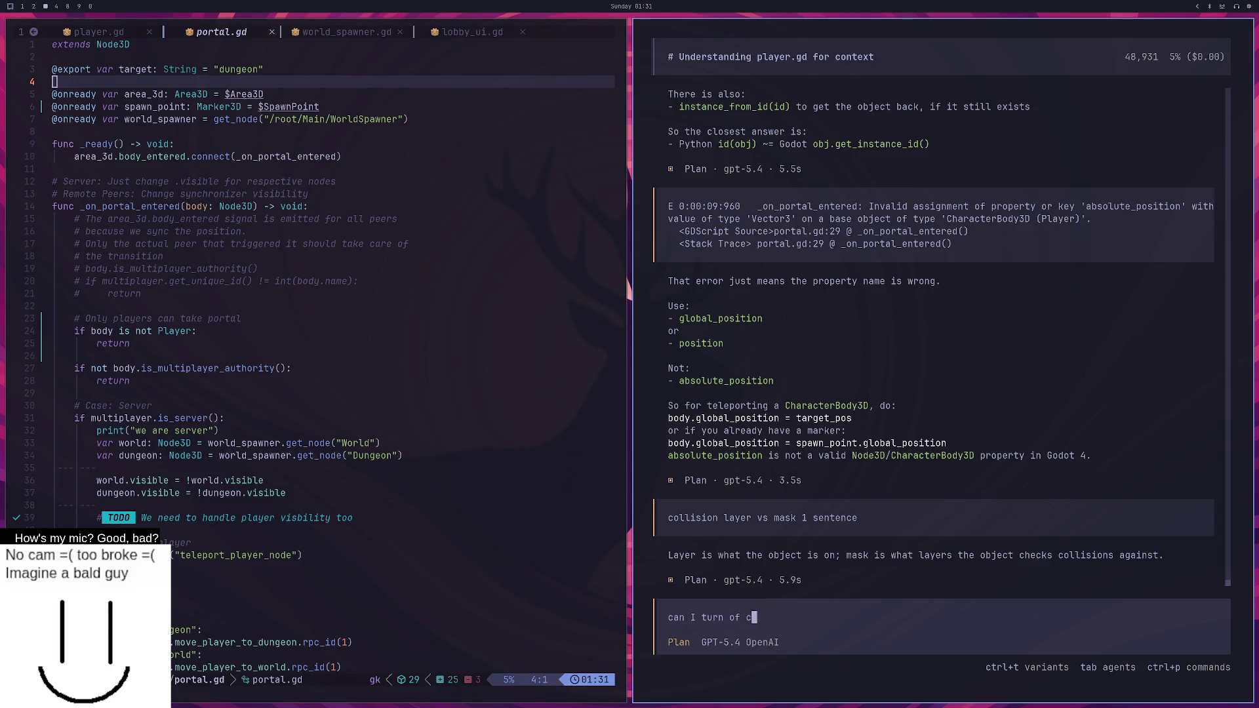
{"action": "type", "text": "teciton for a ms"}
{"action": "type", "text": "hisnta"}
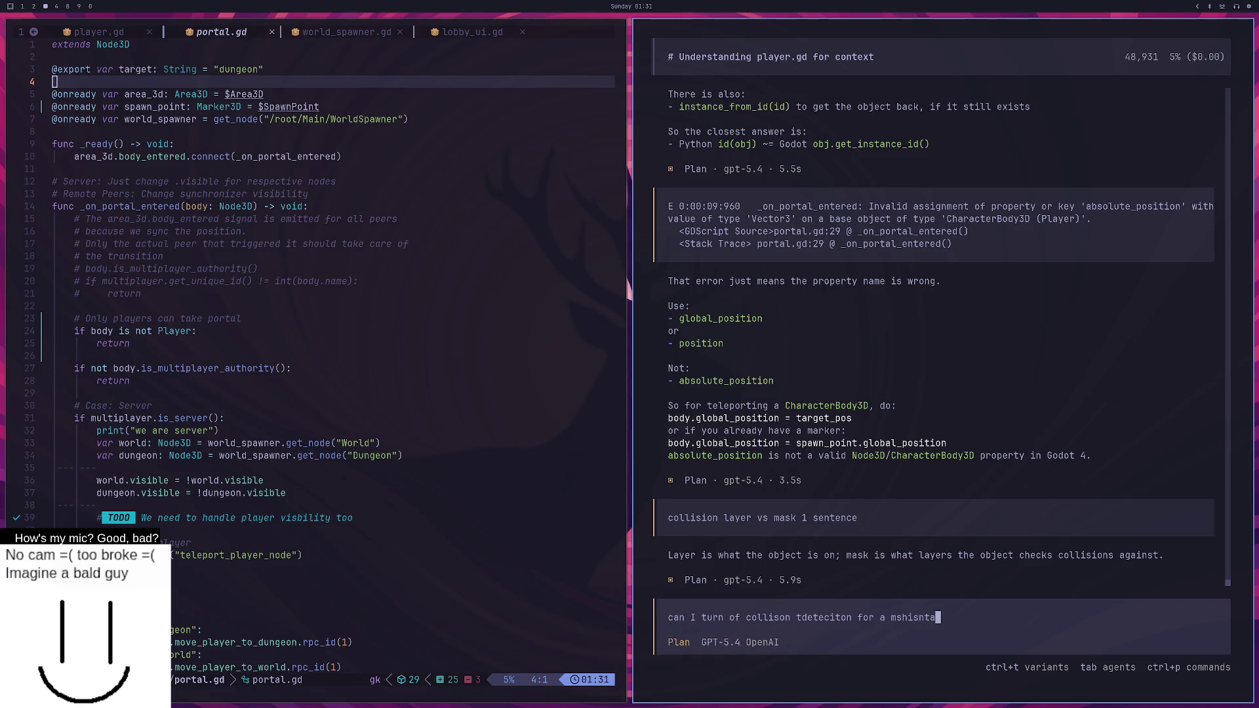
{"action": "type", "text": "nce3d resp. collision s"}
{"action": "type", "text": "hape"}
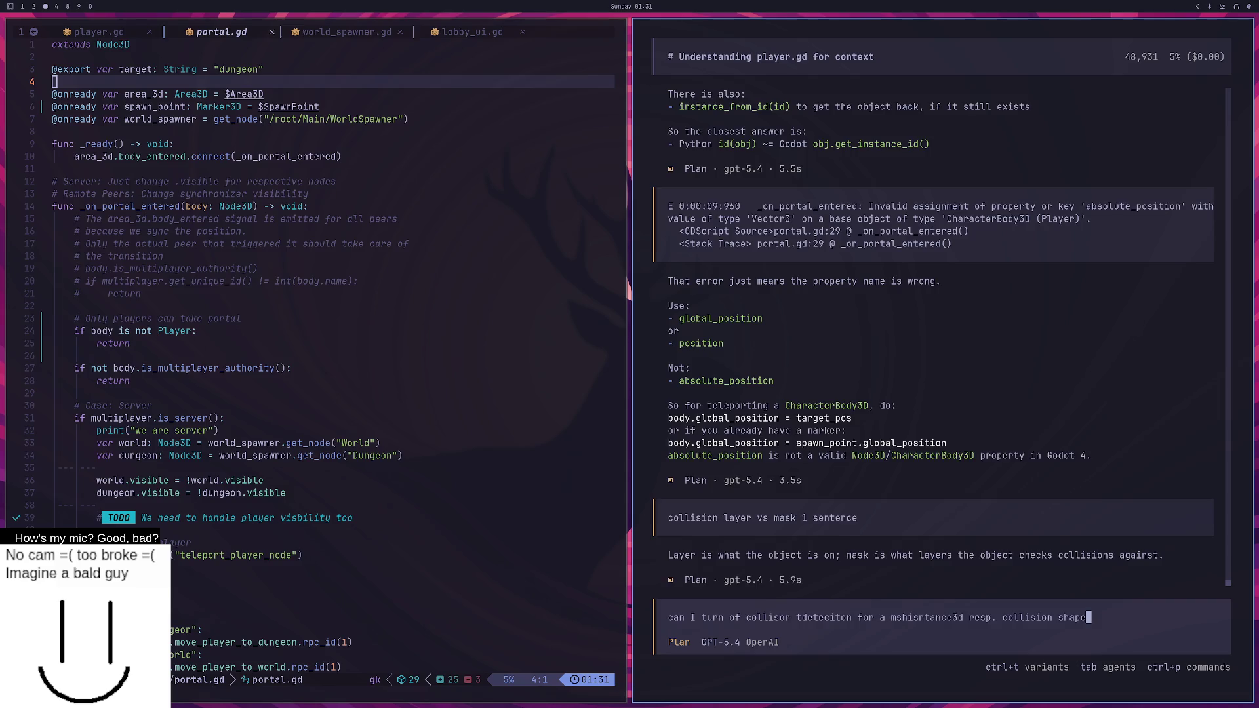
{"action": "key", "text": "Return"}
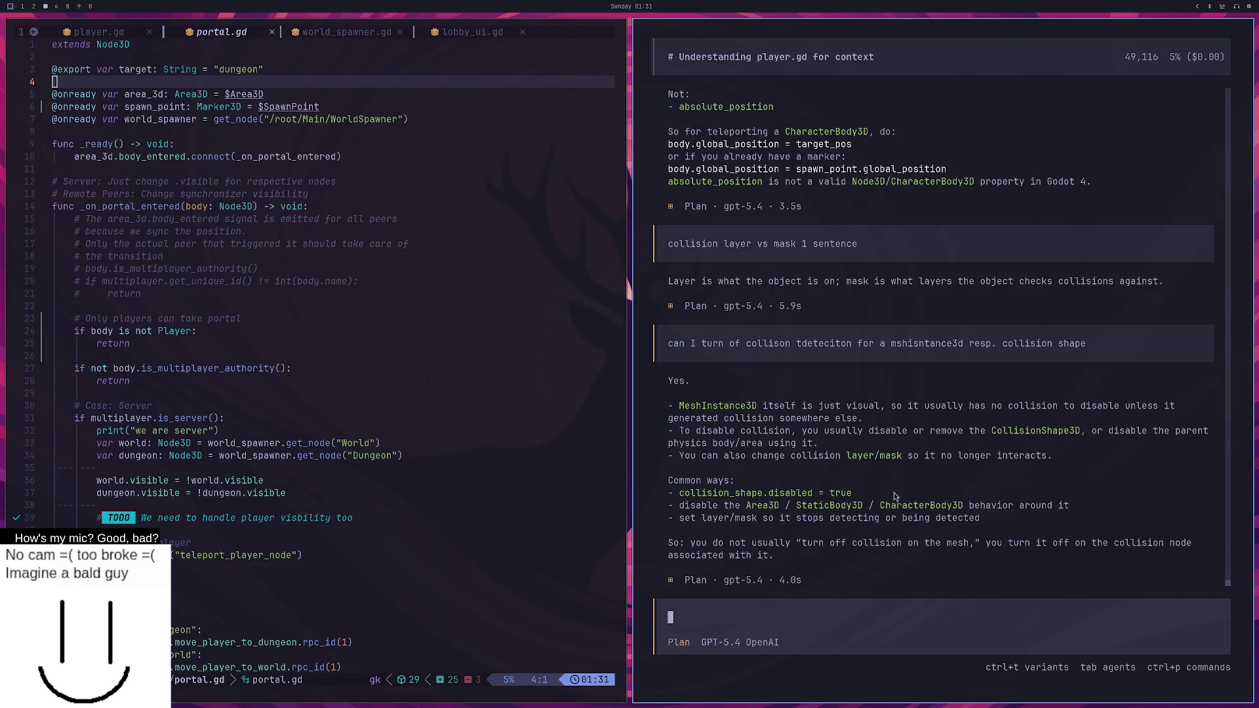
{"action": "left_click_drag", "start_coordinate": [853, 497], "coordinate": [680, 502]}
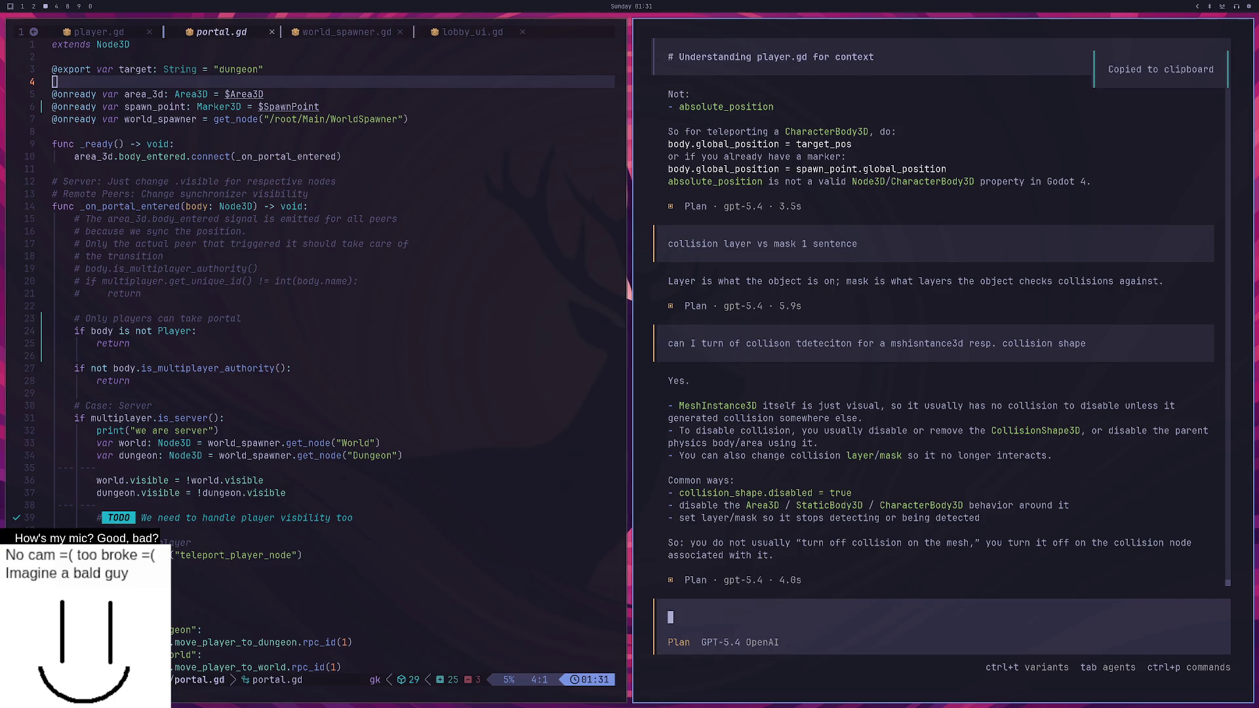
{"action": "key", "text": "super+2"}
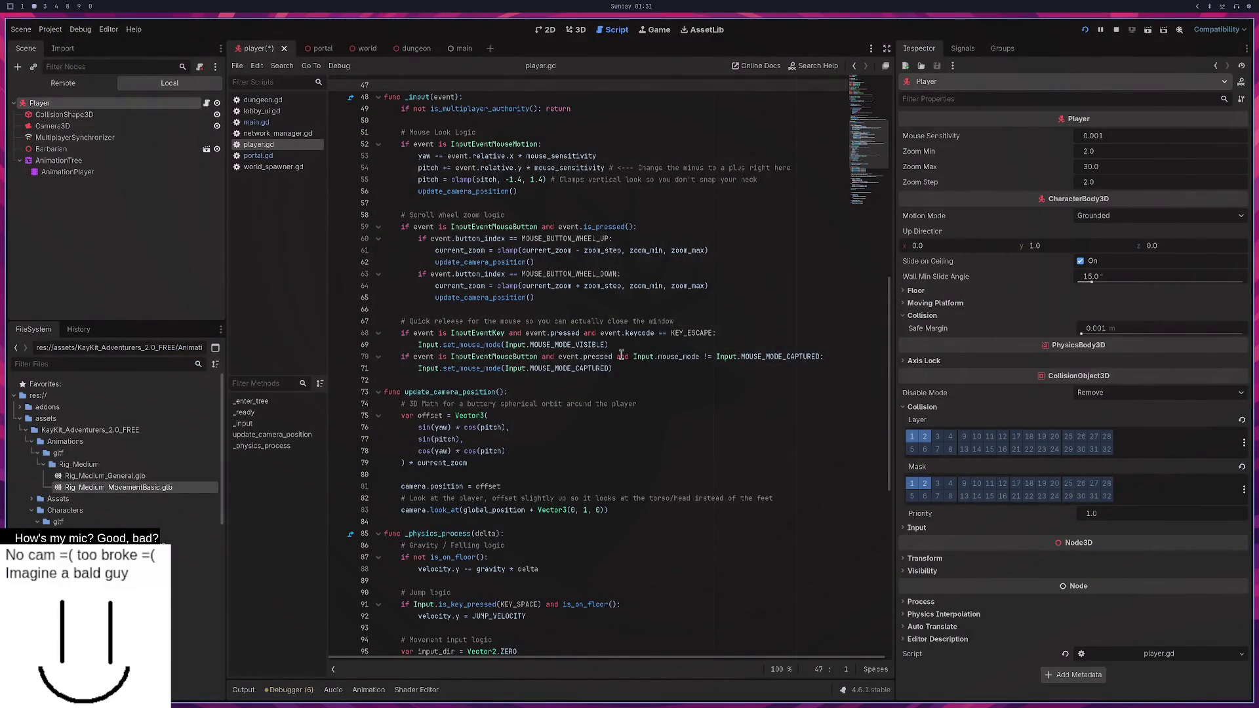